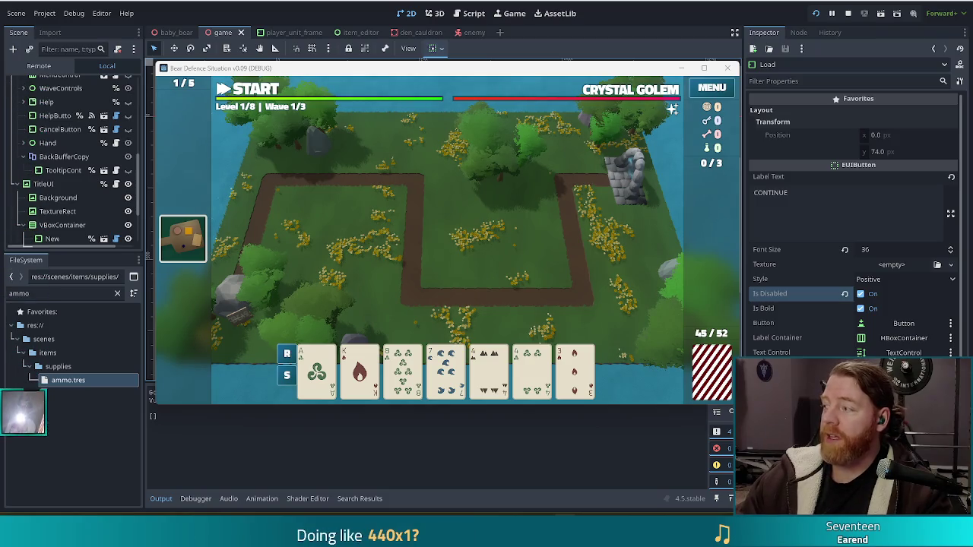
Stop the running game and filter the FileSystem dock by 'agar' instead of the old filter.
left_click(849, 13)
left_click_drag(38, 295, 2, 296)
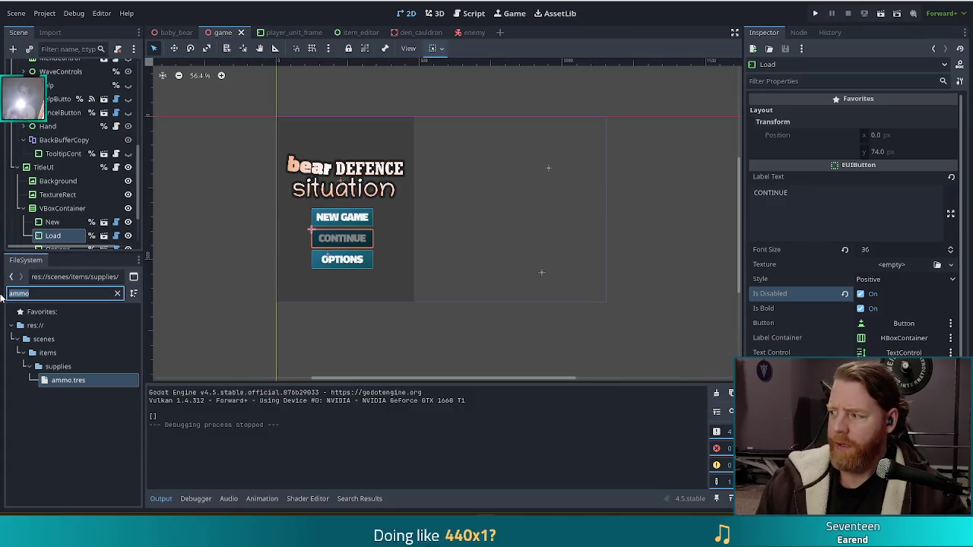
type("replen")
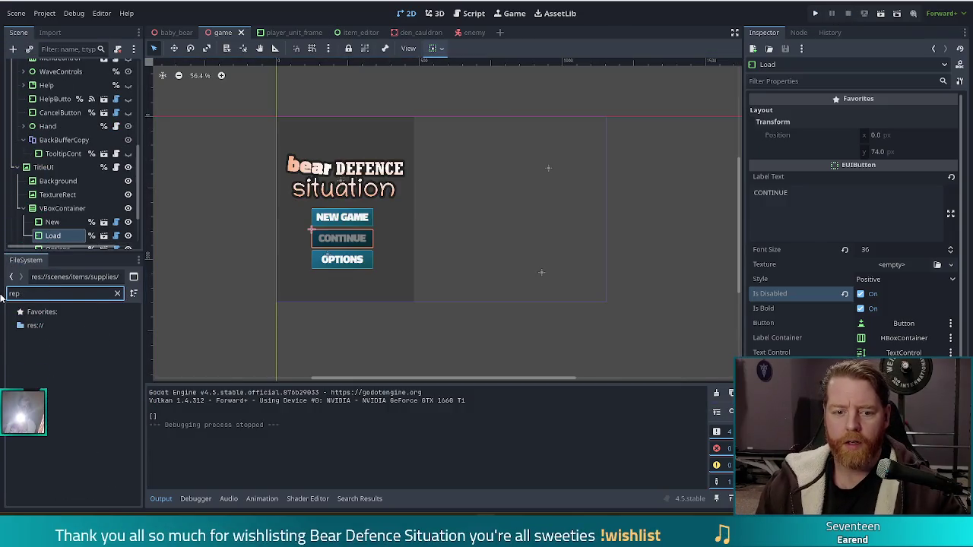
key("BackSpace")
key("BackSpace")
key("BackSpace")
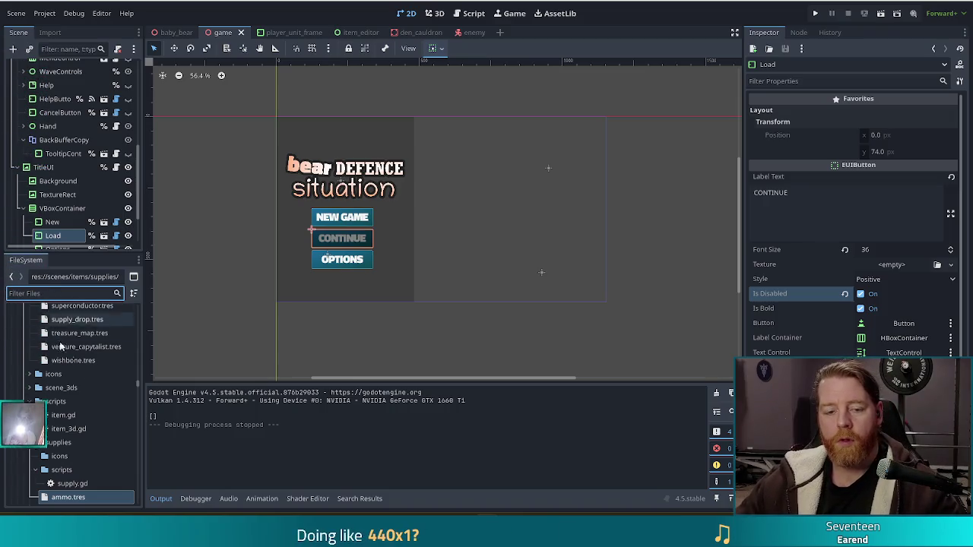
scroll(64, 304, "up", 5)
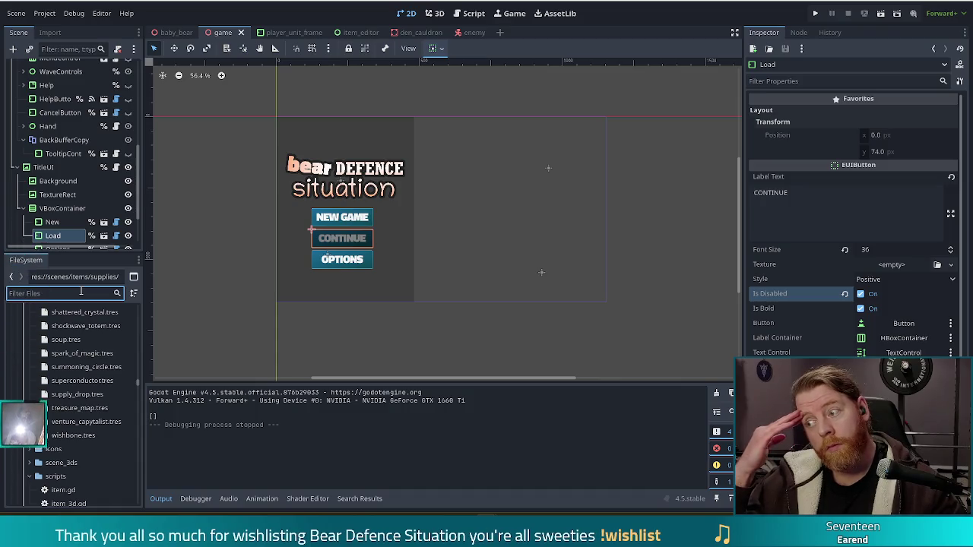
type("agar")
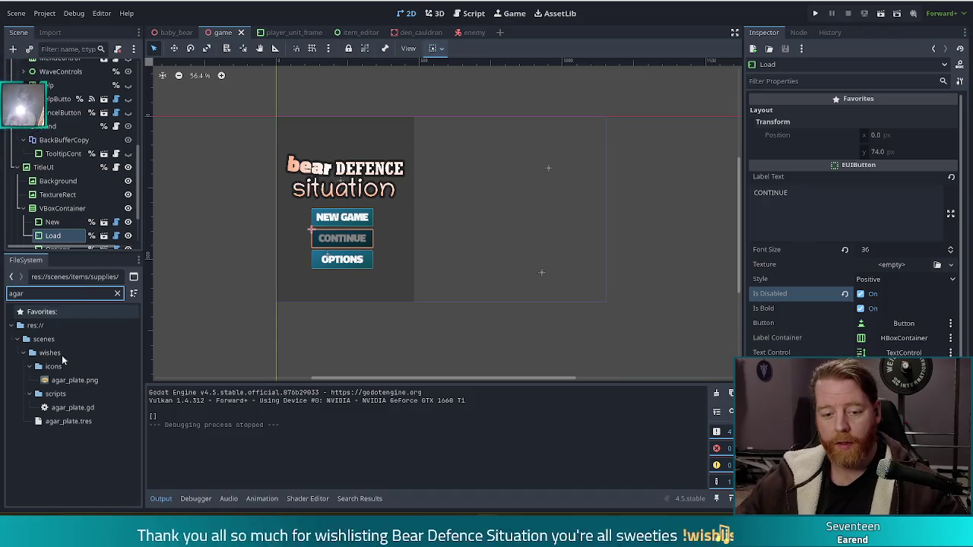
Open agar_plate.gd to review lines 14–21, then start duplicating agar_plate.tres as replenishment.tres.
double_click(73, 408)
left_click(417, 221)
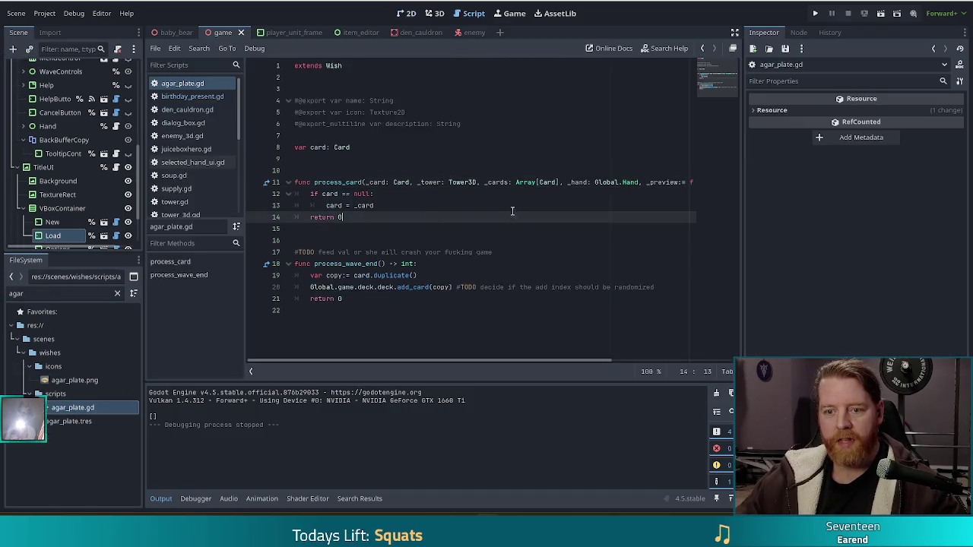
left_click(378, 287)
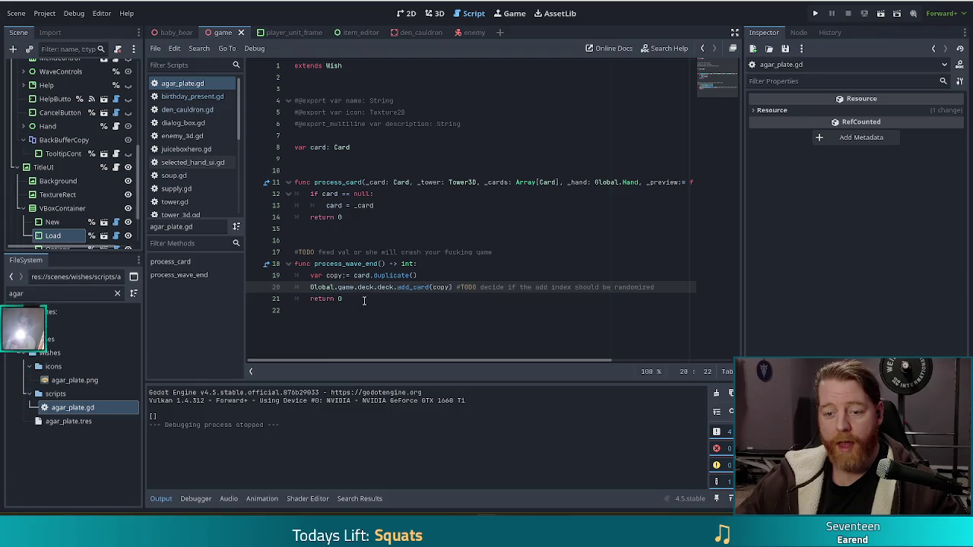
left_click_drag(364, 301, 352, 220)
left_click(353, 197)
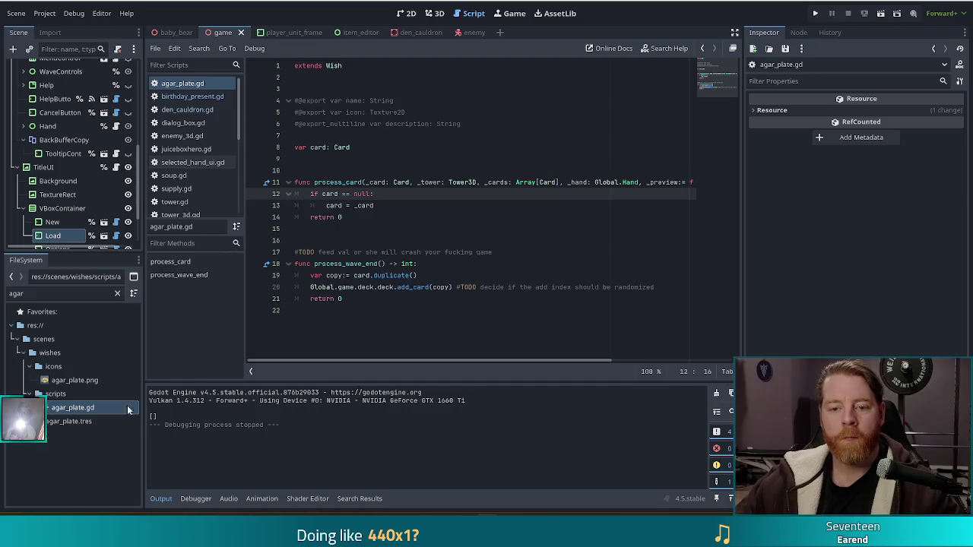
left_click(60, 420)
key("ctrl+d")
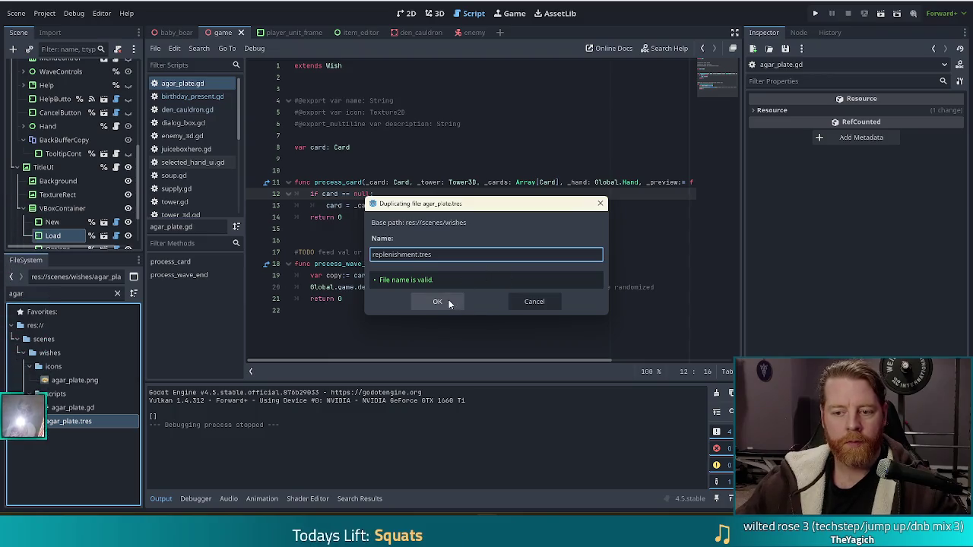
Confirm replenishment.tres, duplicate agar_plate.gd as replenishment.gd, and filter files by 'replen'.
left_click(437, 302)
left_click(86, 408)
key("ctrl+d")
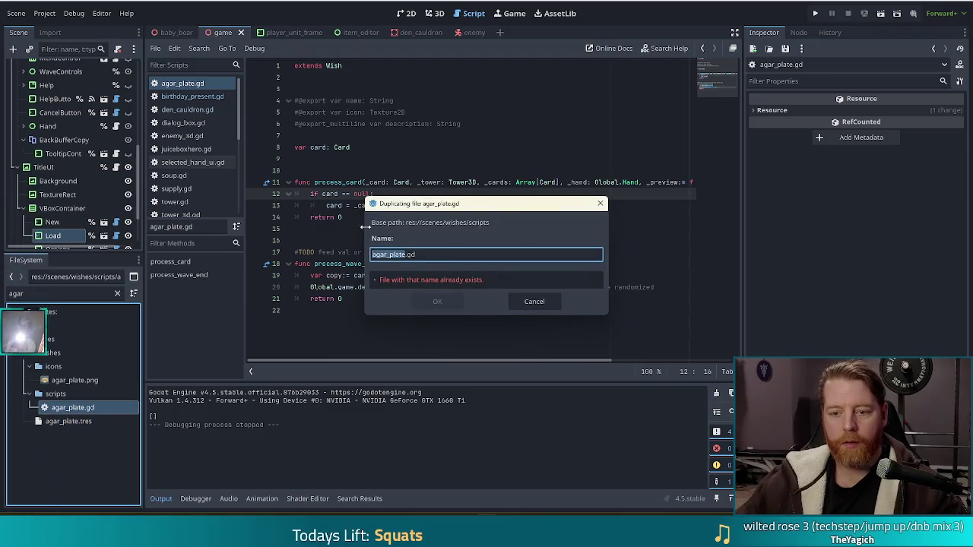
type("replenishmtn")
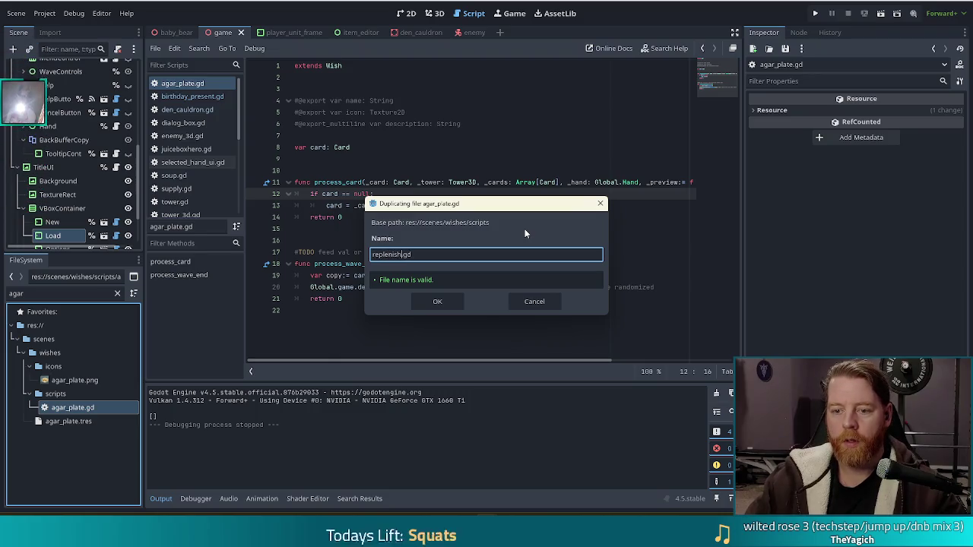
key("BackSpace")
key("BackSpace")
type("ent")
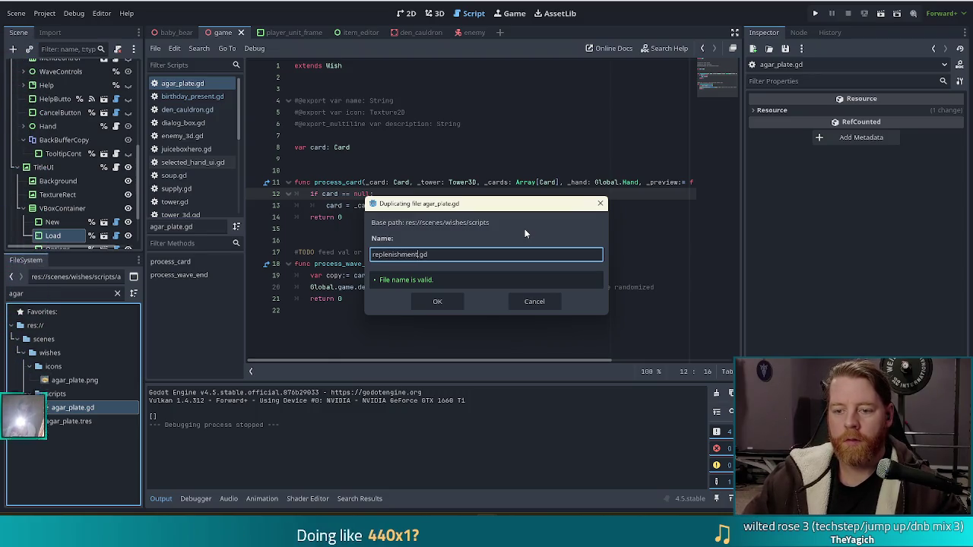
key("Return")
left_click(57, 290)
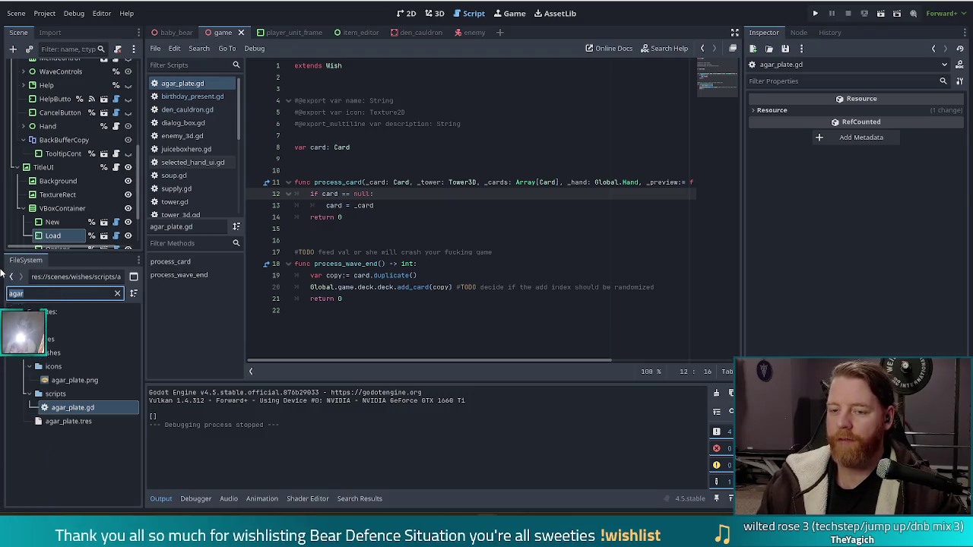
type("replen")
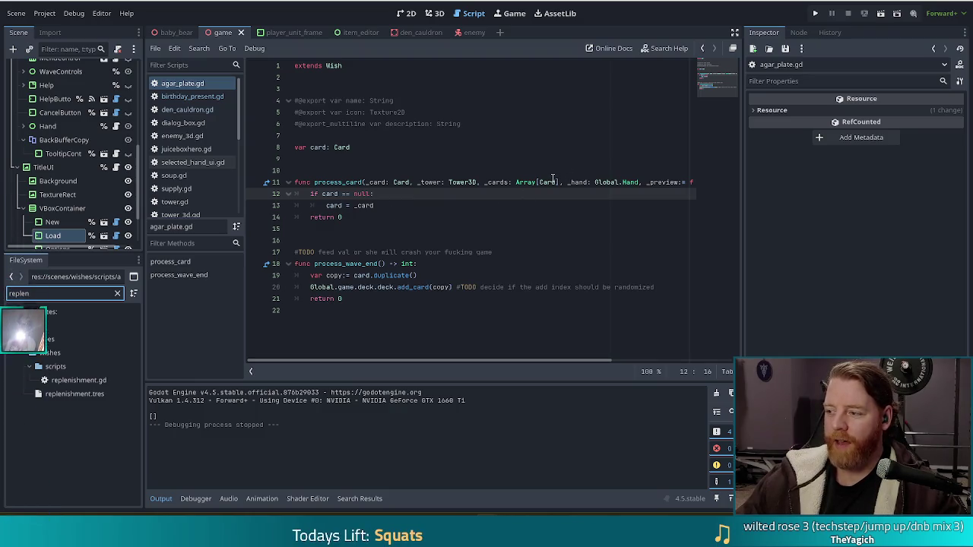
Assign replenishment.gd as the Script of replenishment.tres in the Inspector and run the project.
left_click(68, 394)
scroll(843, 325, "down", 5)
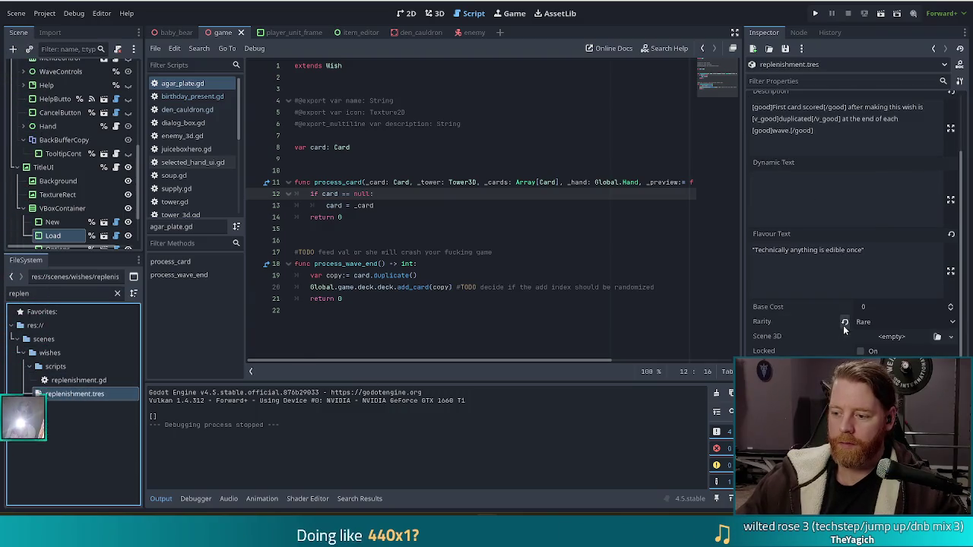
left_click_drag(76, 380, 851, 377)
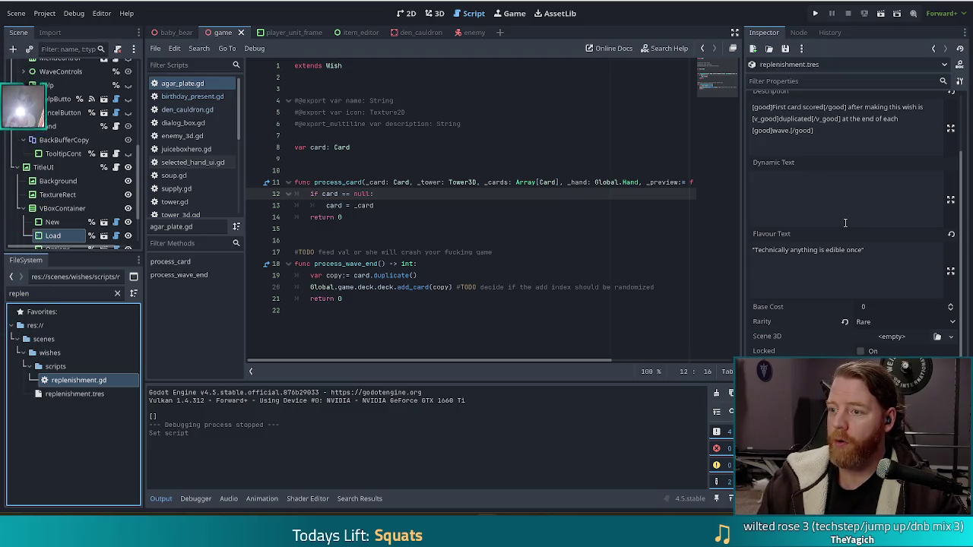
left_click(843, 127)
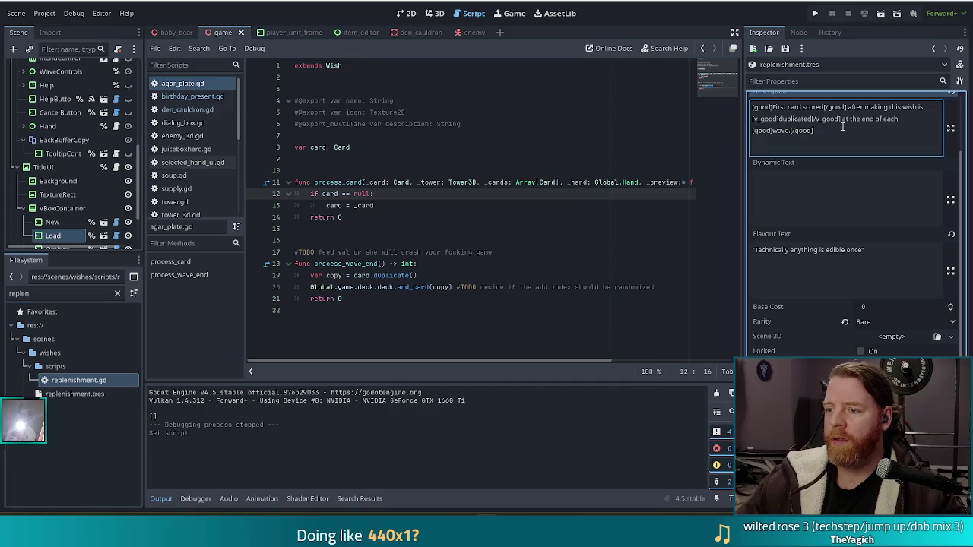
left_click(816, 13)
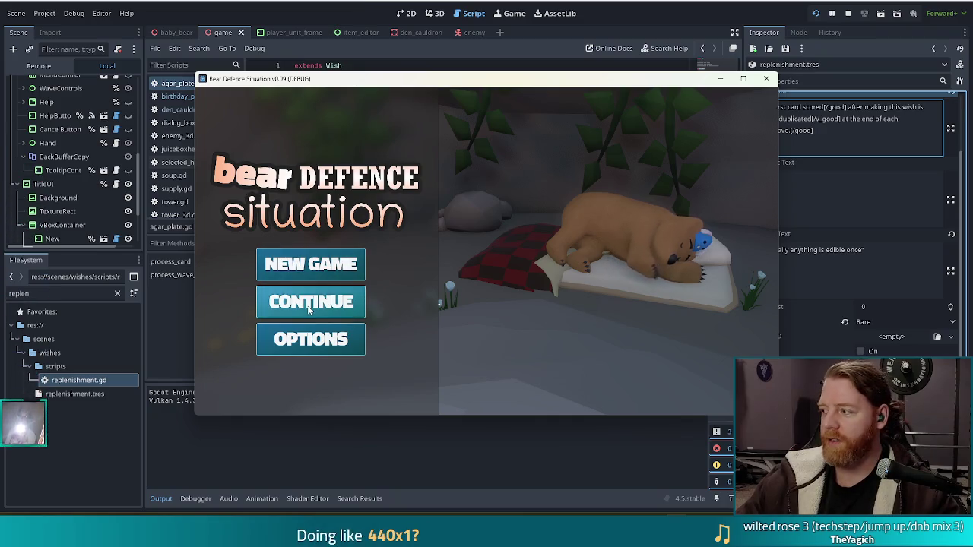
Close the running game, save the scene and relaunch the game.
key("F8")
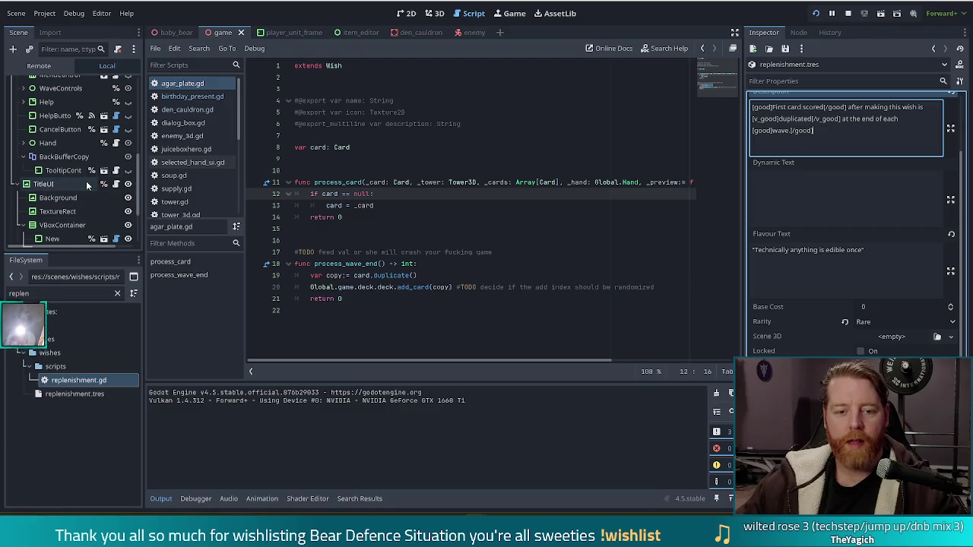
scroll(86, 183, "down", 3)
key("ctrl+s")
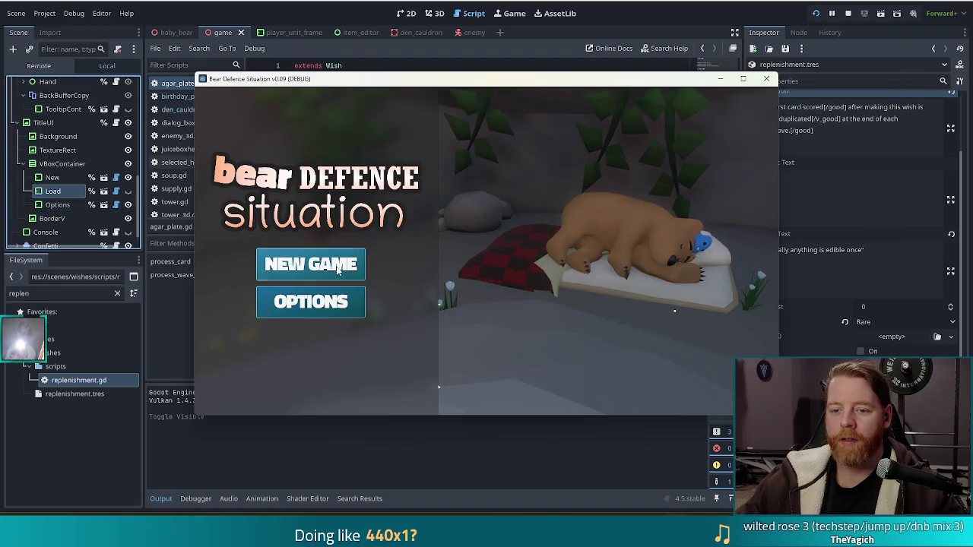
Start a new game, advance to the battle map, and run 'add_wish hoarder' in the console.
left_click(311, 264)
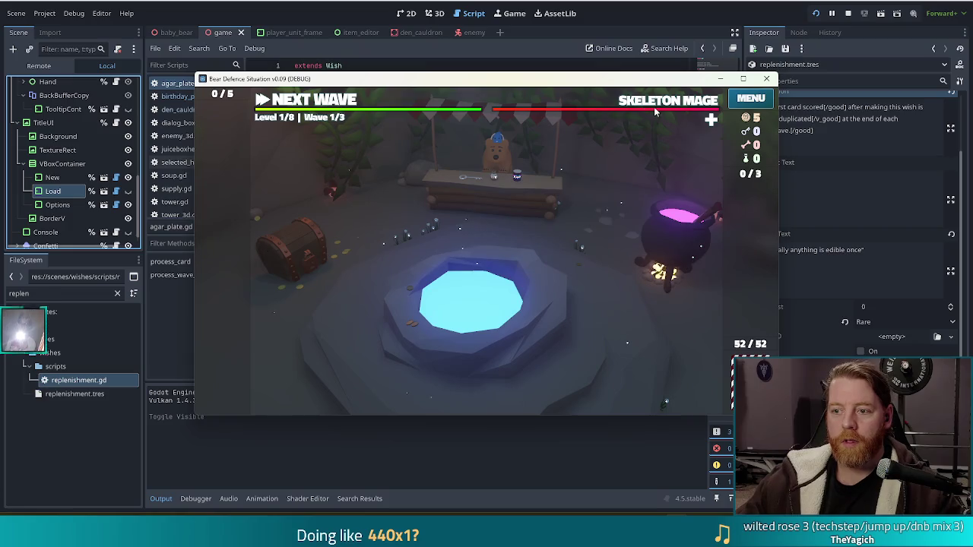
mouse_move(520, 94)
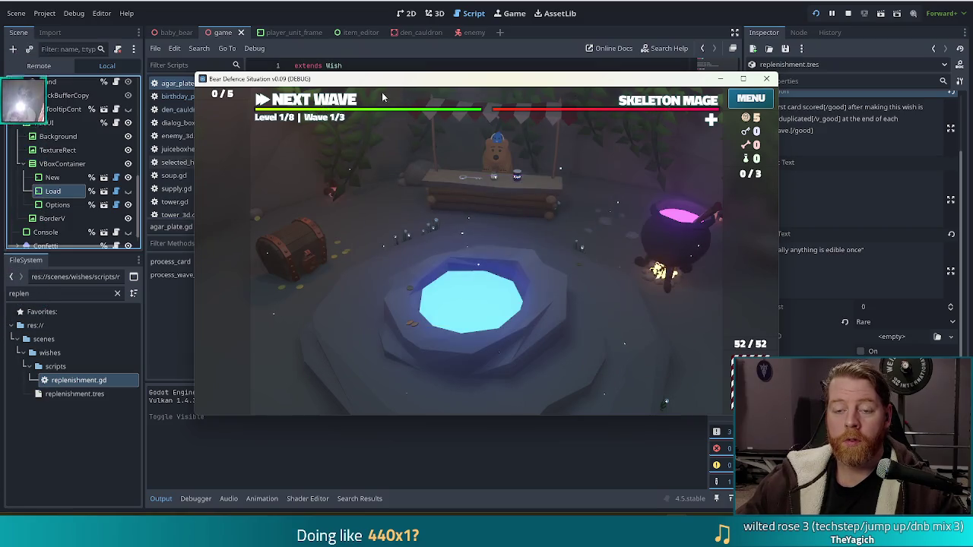
left_click(382, 97)
key("grave")
type("add")
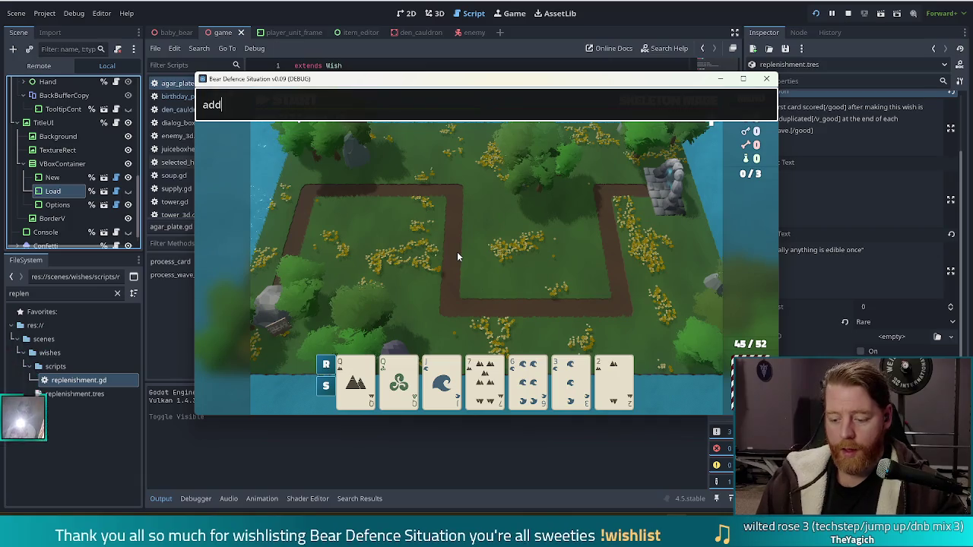
type("_wish hao")
key("BackSpace")
type("oarder")
key("Return")
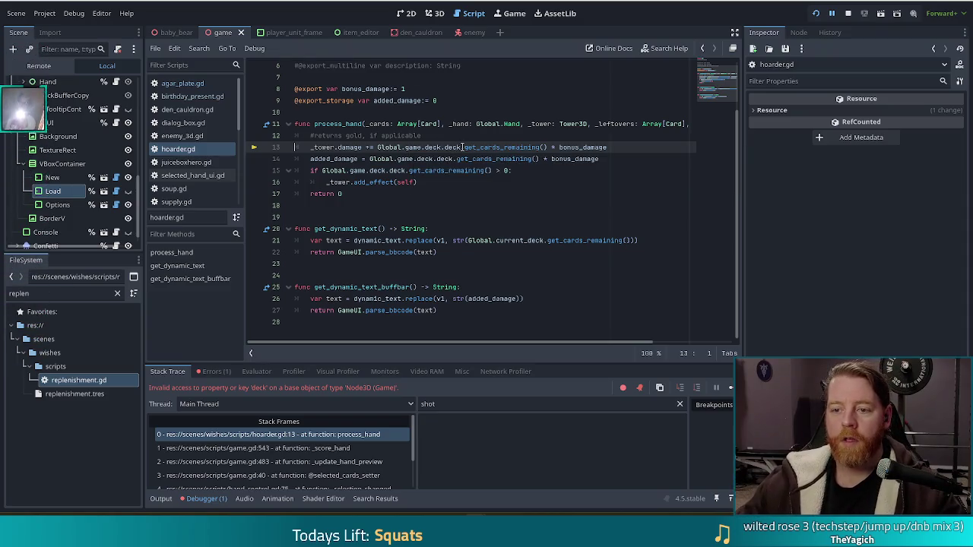
Replace the game.deck references on lines 13 and 14 with current_deck and save hoarder.gd.
left_click_drag(462, 147, 405, 146)
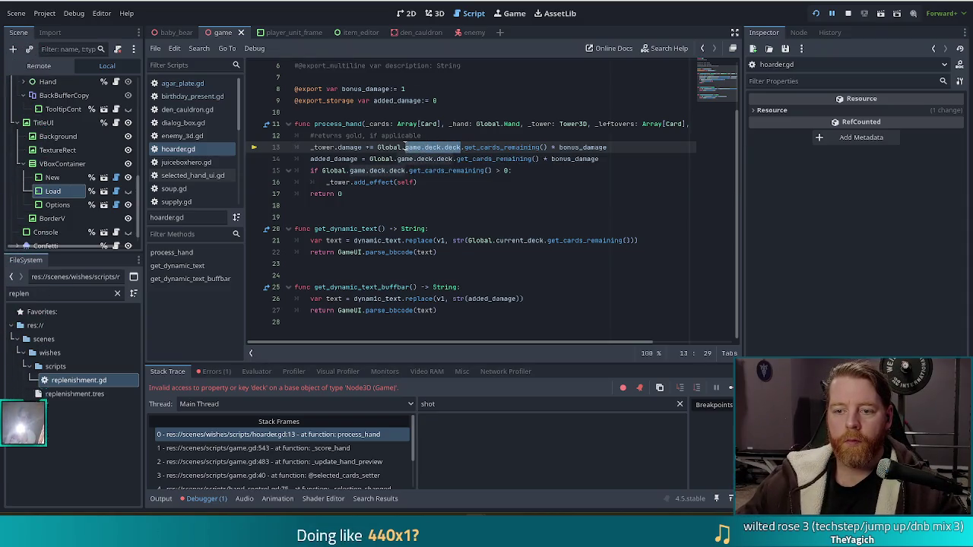
type("current_de")
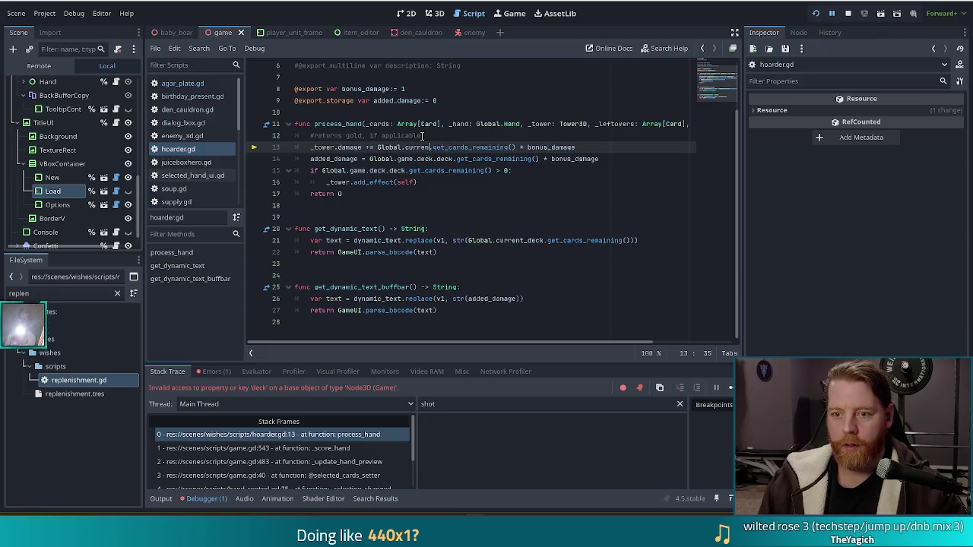
key("Return")
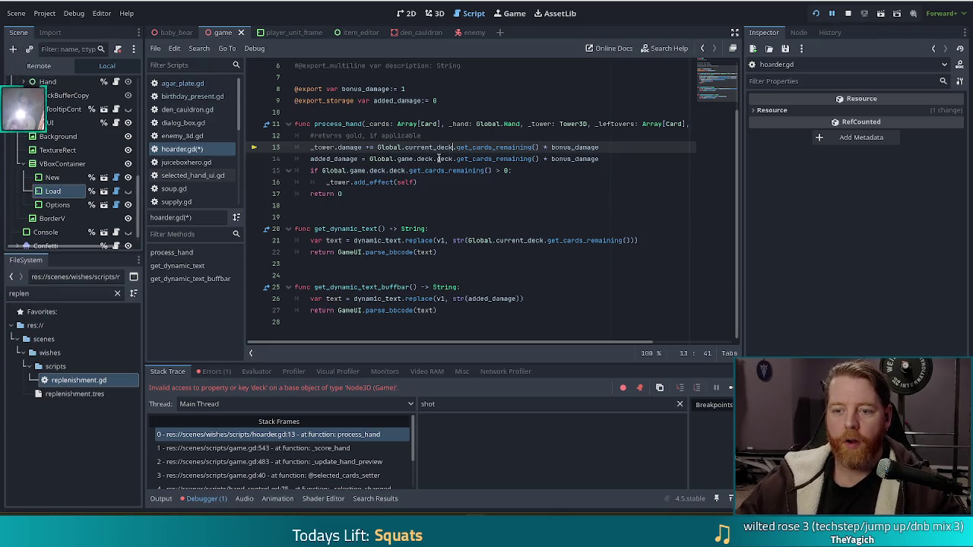
left_click_drag(436, 159, 397, 159)
type("curre")
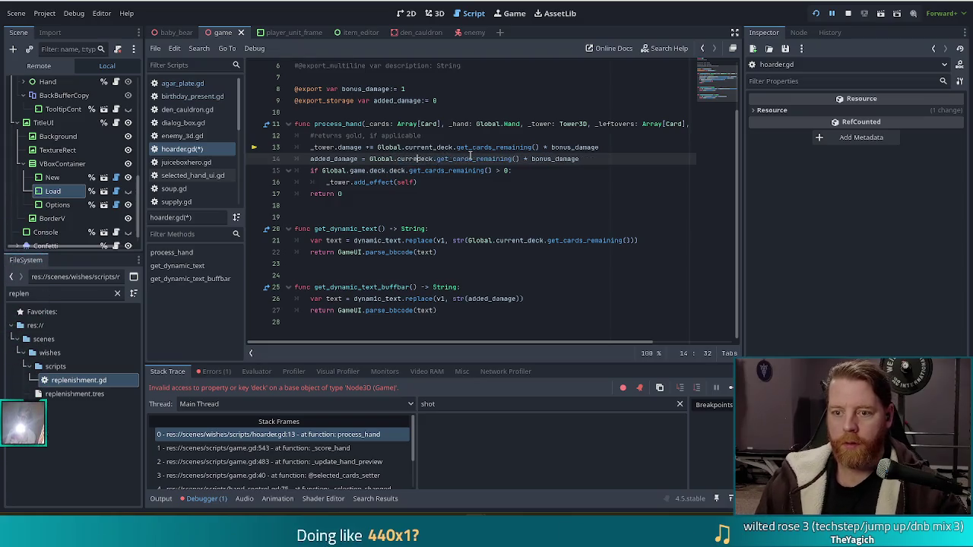
type("nt_")
key("Tab")
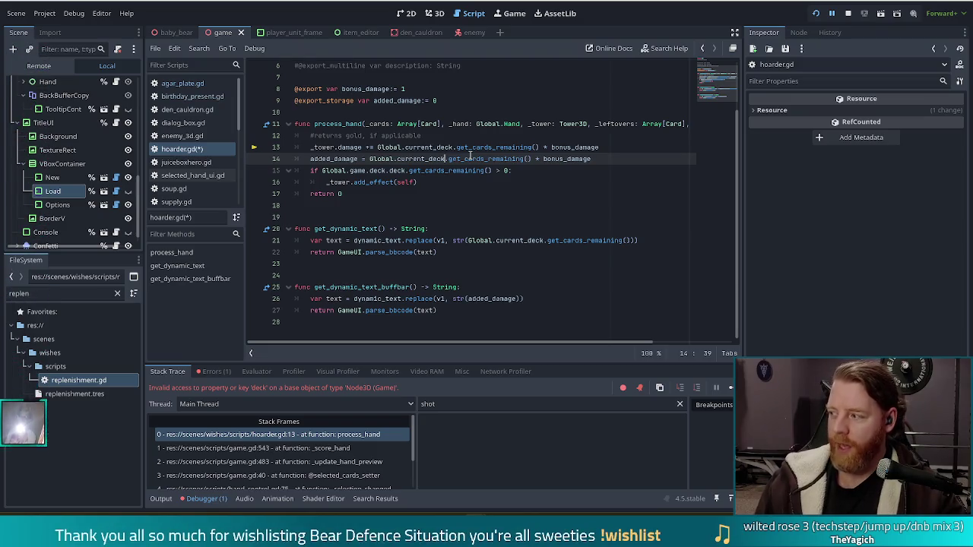
key("ctrl+s")
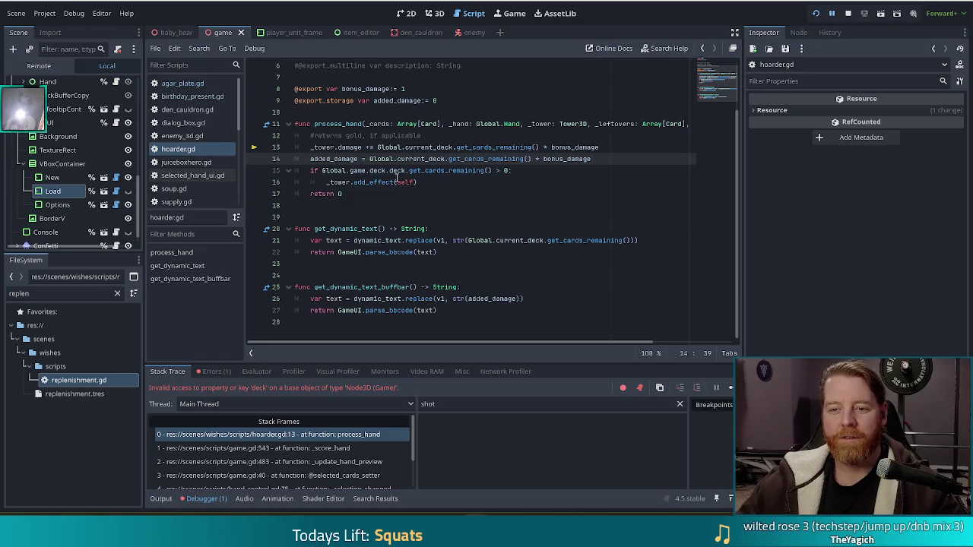
Change line 15 to use Global.current_deck, save, and restart the game.
left_click_drag(445, 159, 322, 171)
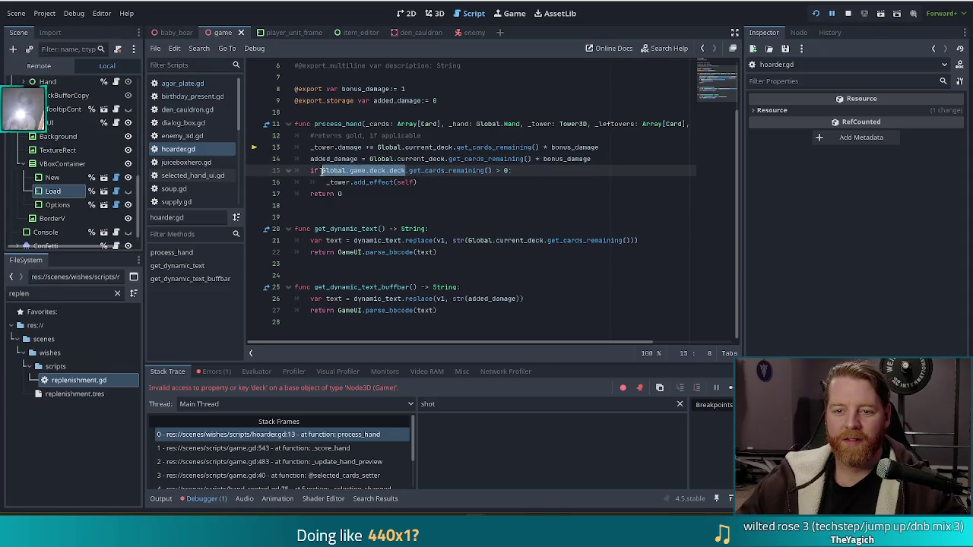
type("Global.current_deck")
key("ctrl+s")
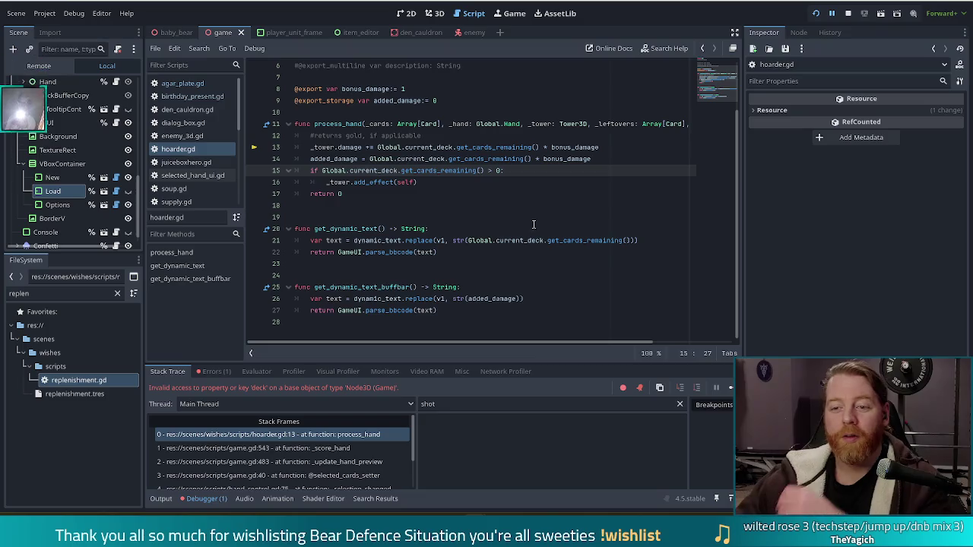
left_click(848, 16)
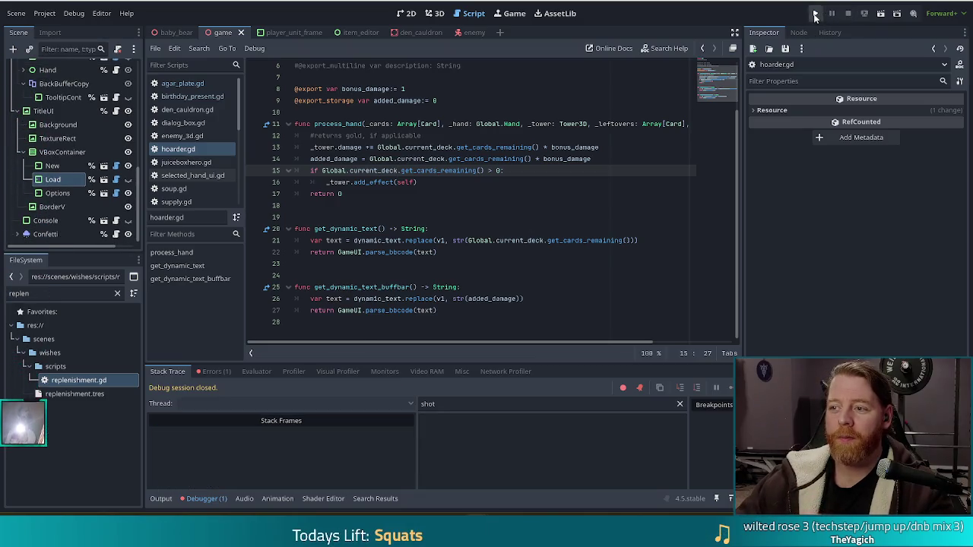
Launch the game, start a new game, and add the hoarder wish via the console.
left_click(816, 13)
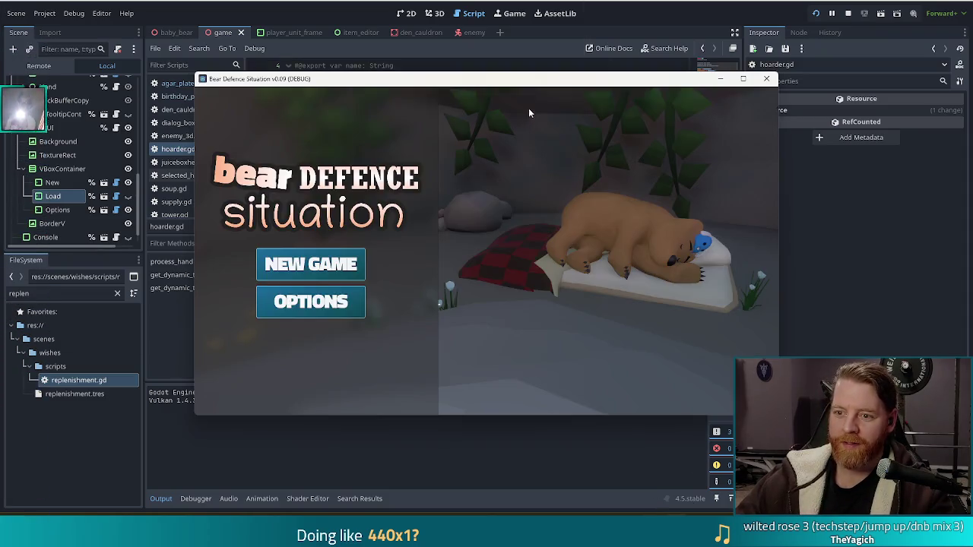
left_click(313, 261)
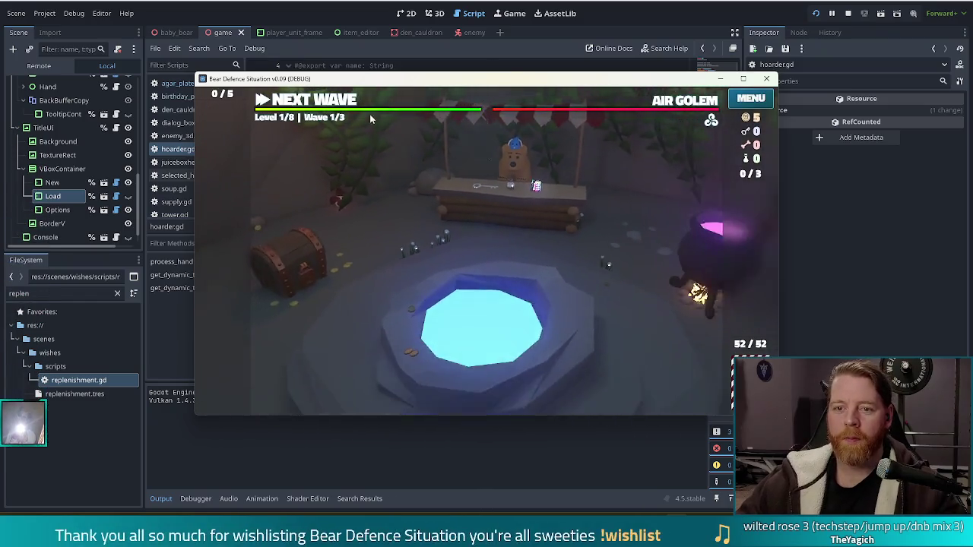
key("grave")
type("add_wish hoarder")
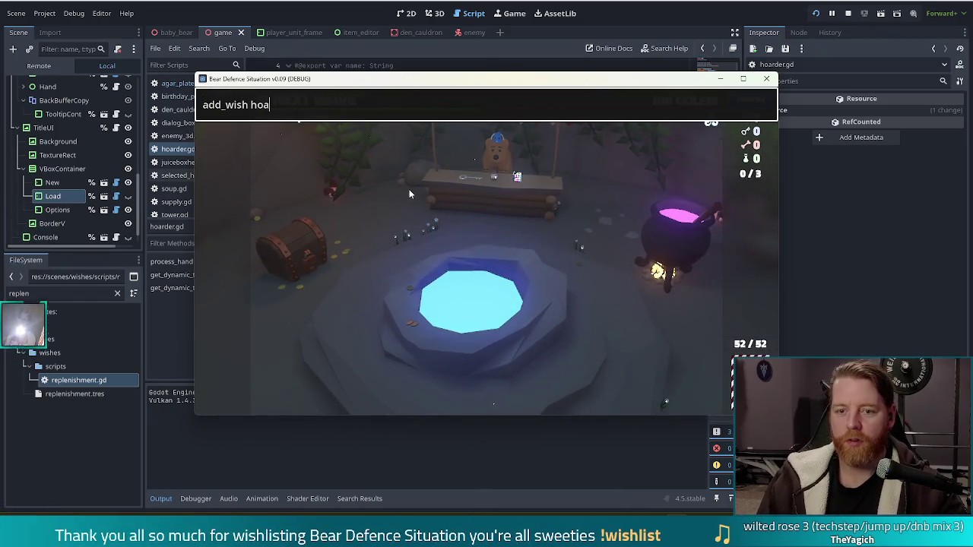
key("Return")
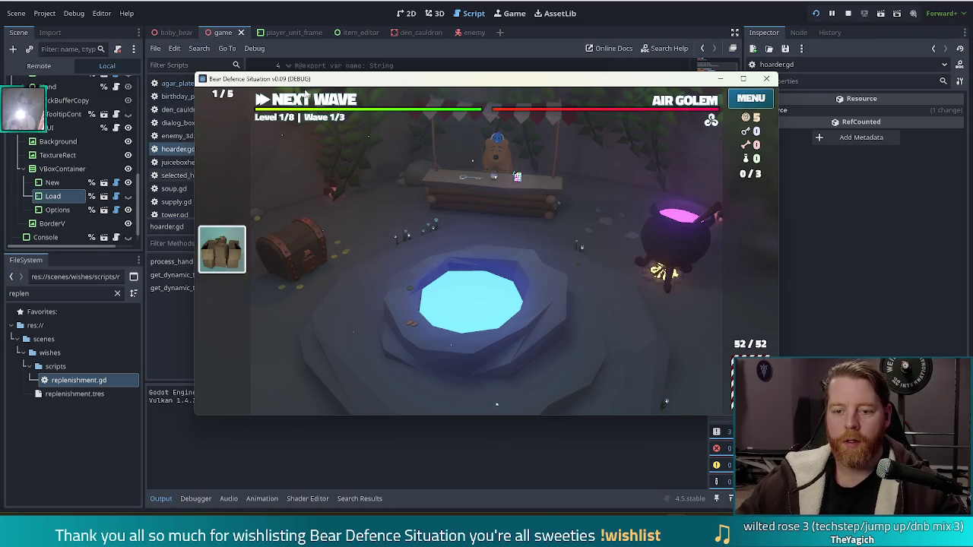
Start the first wave, play the 8 of Earth as a Ballista Tower beside the path, then stop.
key("space")
key("space")
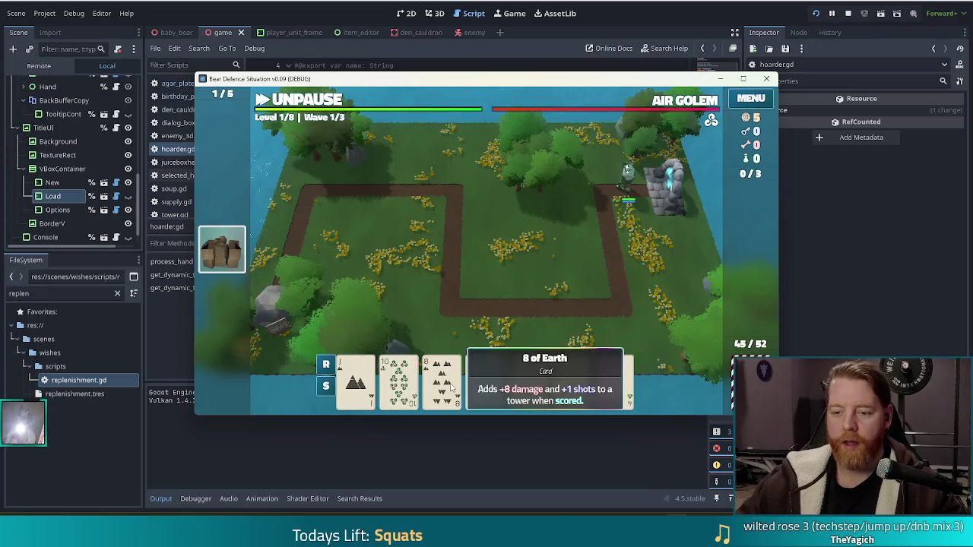
left_click(443, 380)
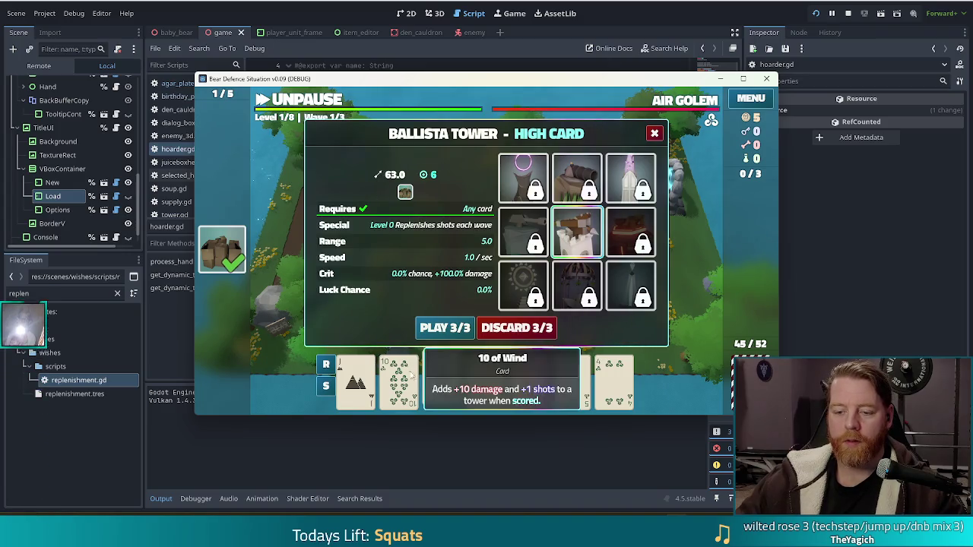
left_click(445, 328)
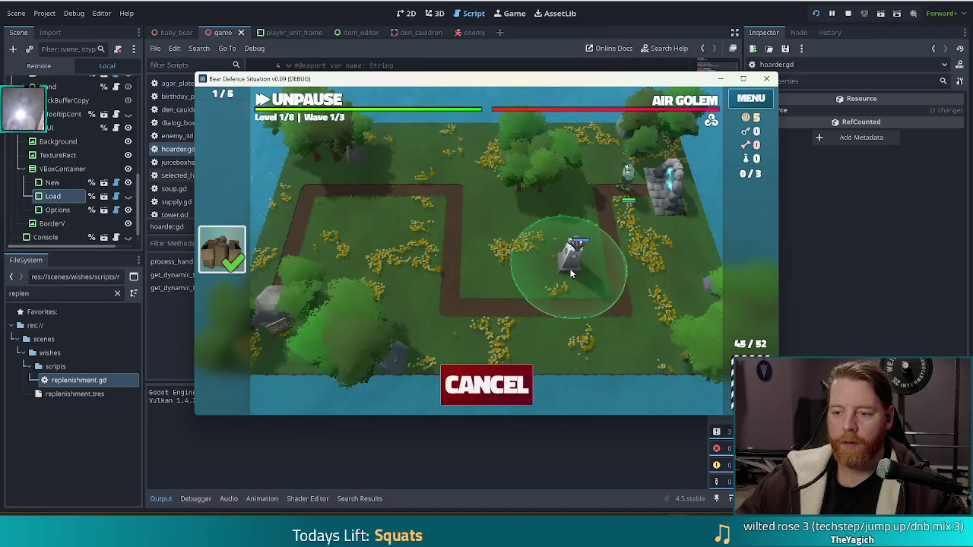
left_click(564, 271)
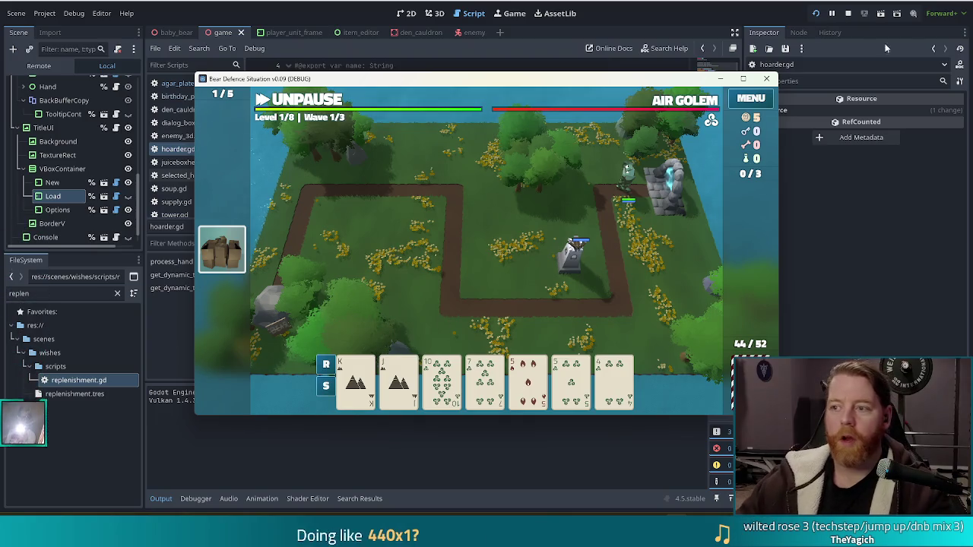
left_click(849, 14)
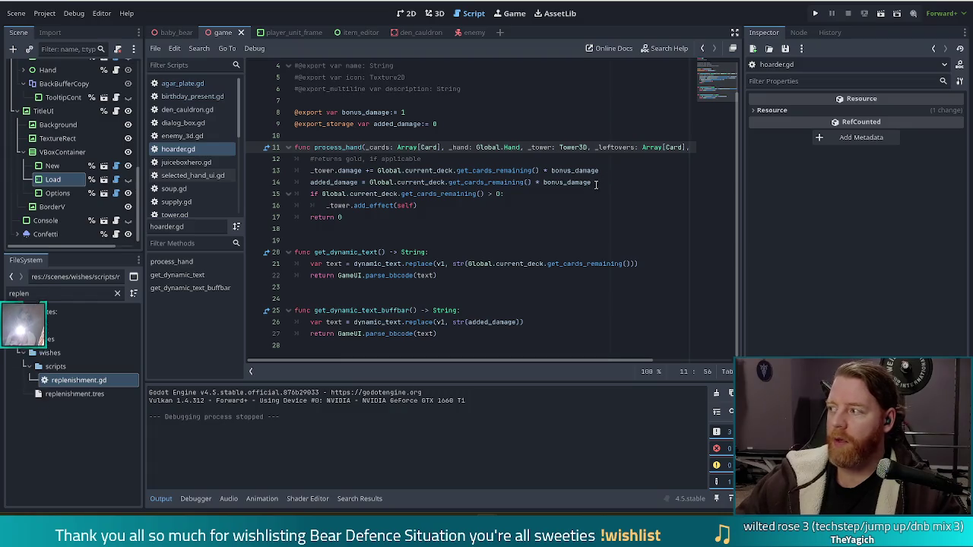
Select replenishment.tres in the FileSystem dock so its properties show in the Inspector.
left_click(530, 264)
left_click(66, 396)
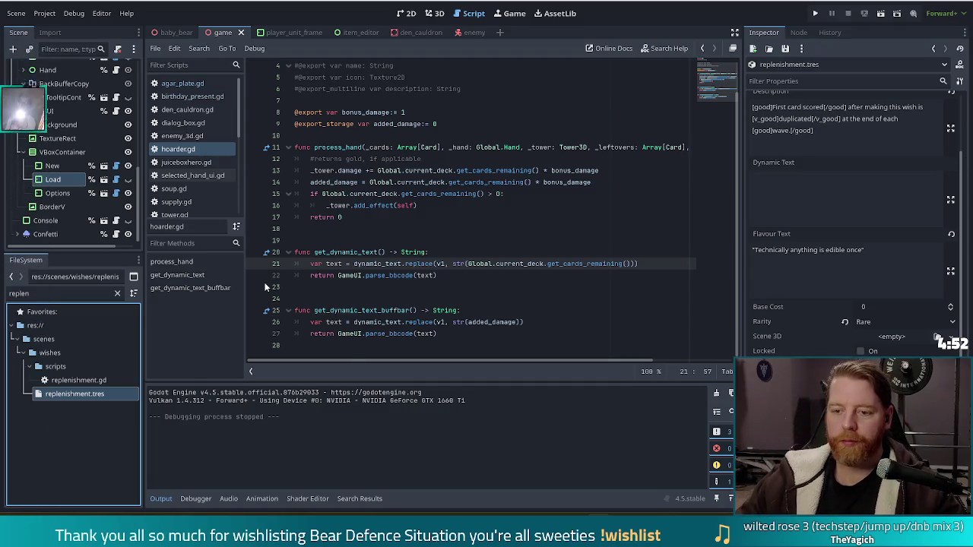
left_click(523, 242)
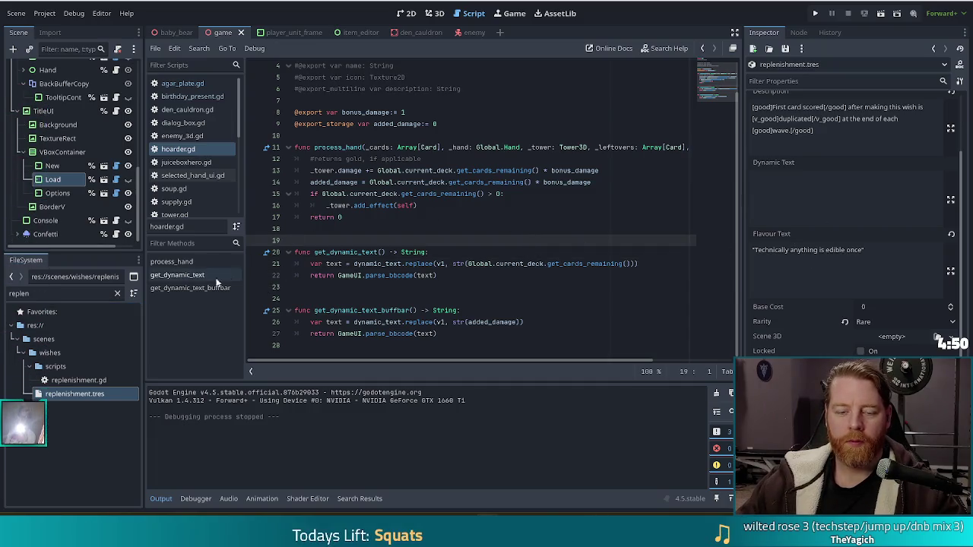
Delete the item's Flavour Text and clear its Icon property in the Inspector.
left_click(98, 393)
left_click(886, 273)
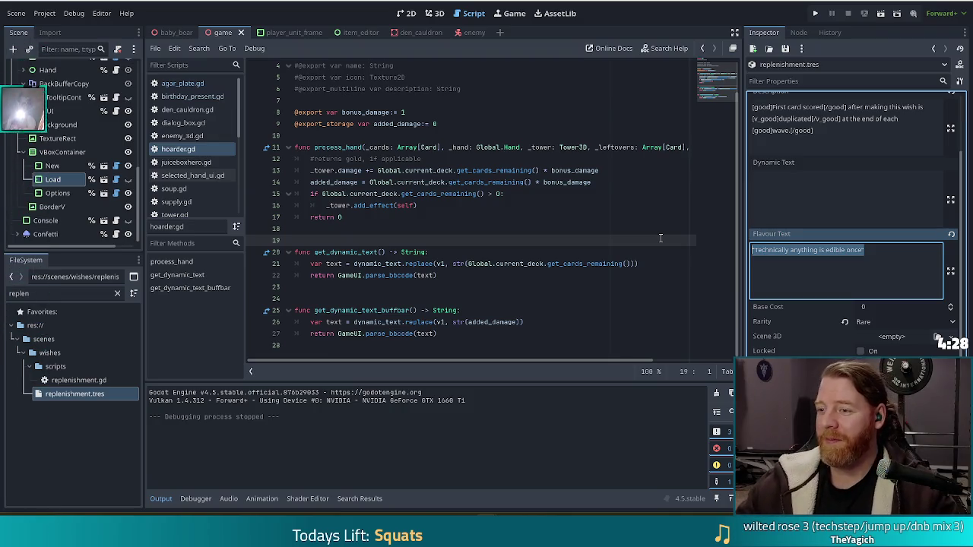
left_click(895, 257)
key("ctrl+a")
key("BackSpace")
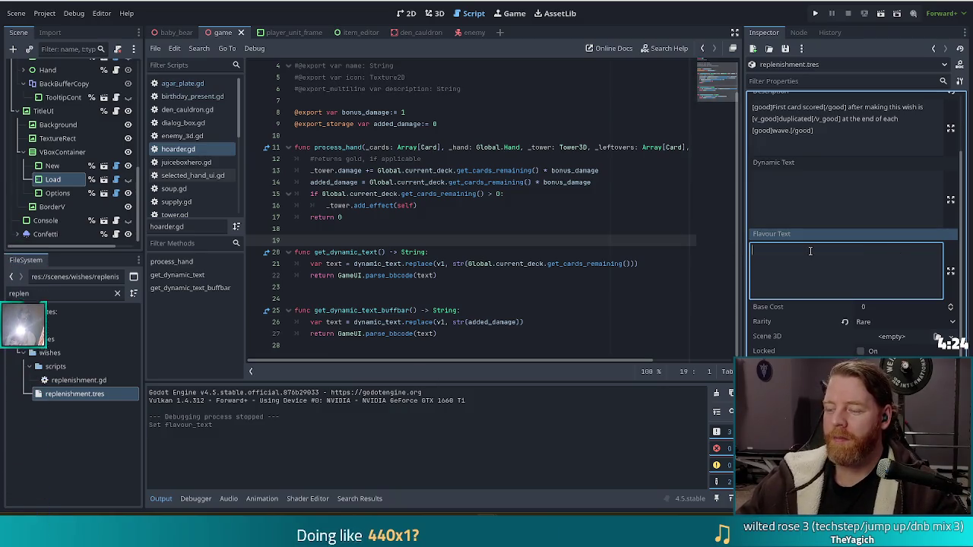
left_click(570, 229)
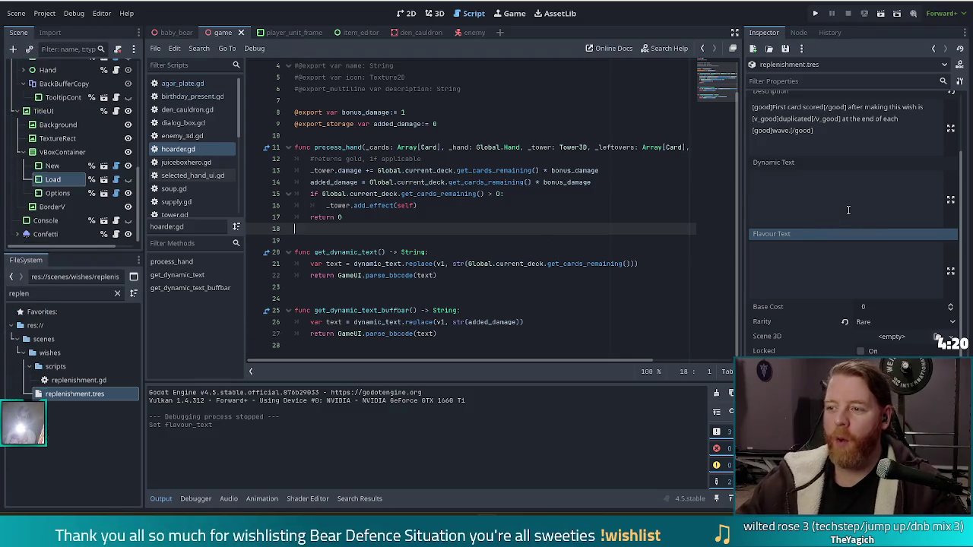
scroll(850, 203, "up", 2)
left_click(847, 135)
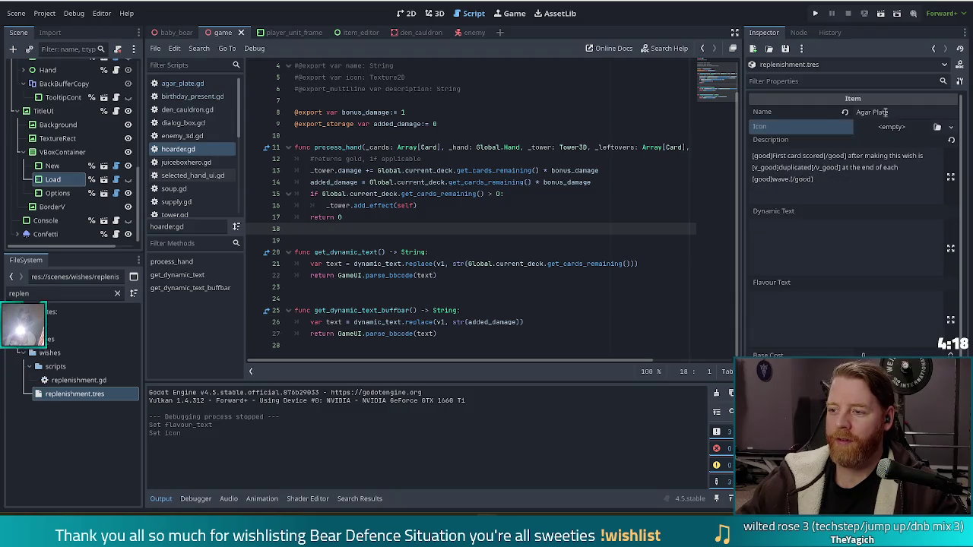
Name the item 'Replenishment' with description 'Tower gain 5 shots at then end of each wave.'.
type("Repl")
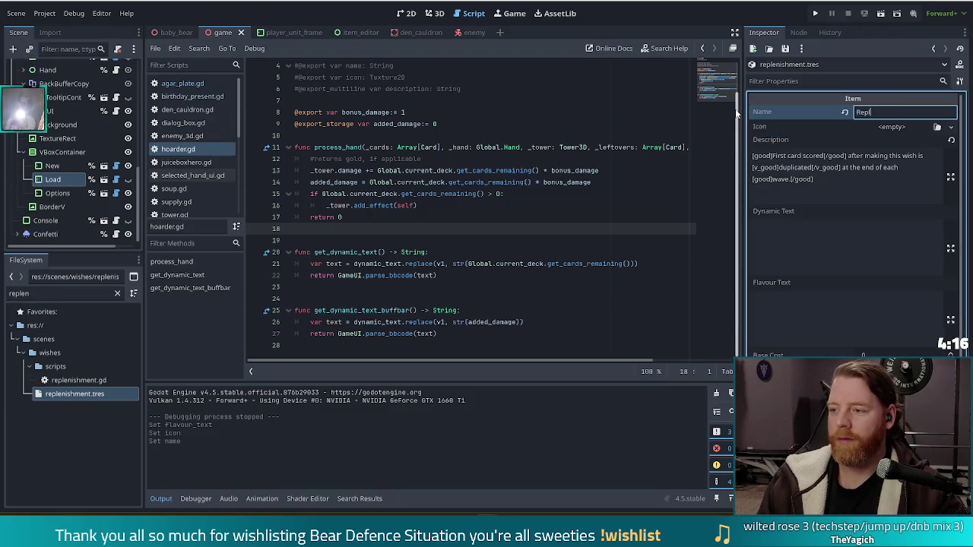
type("enishment")
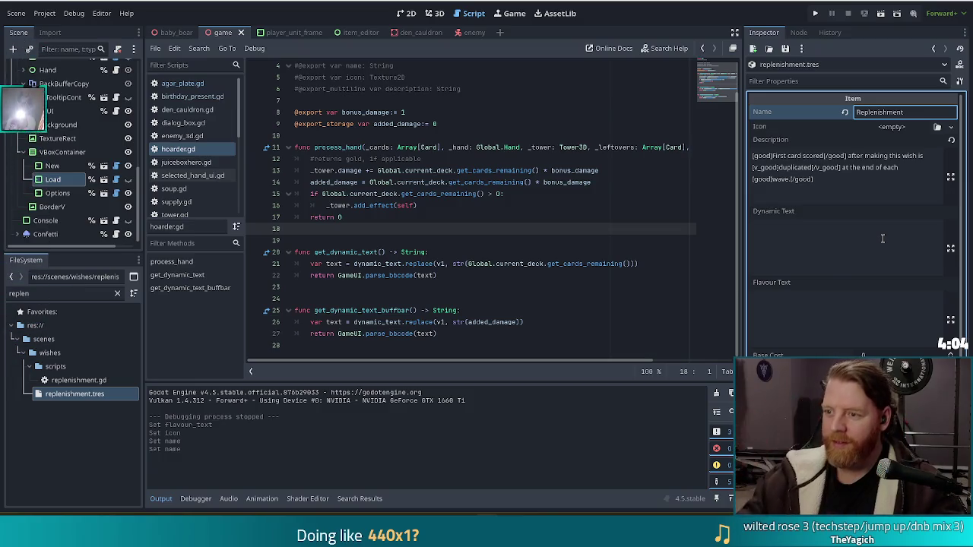
triple_click(783, 179)
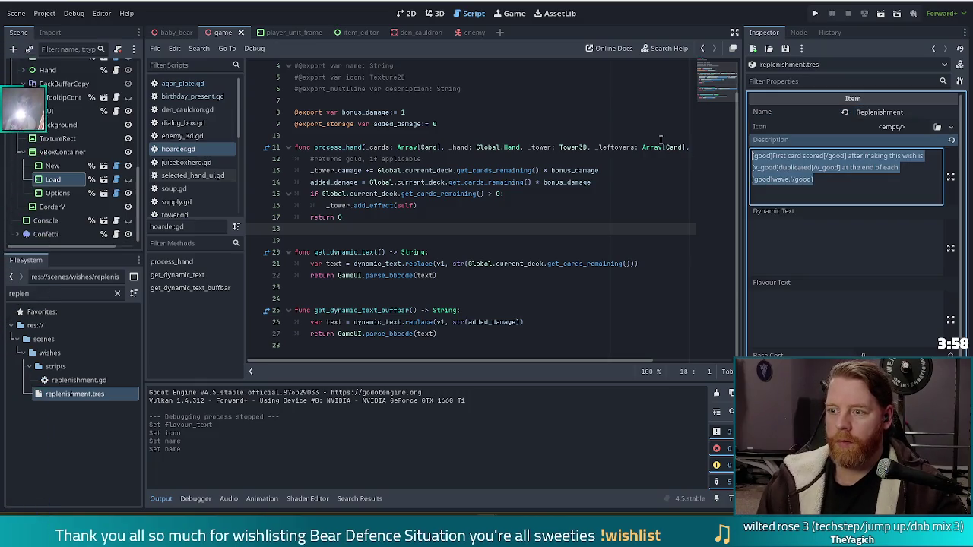
type("Tower ga")
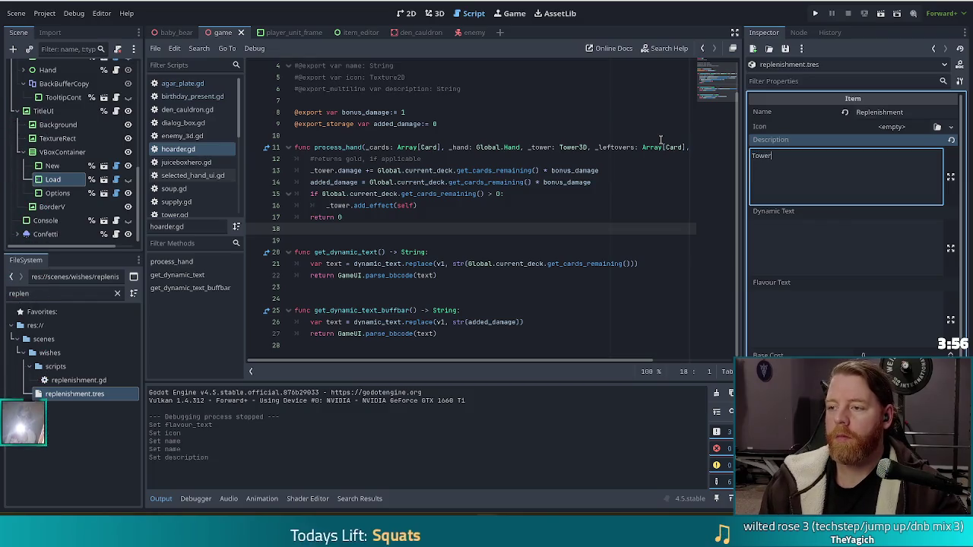
type("in 5 ")
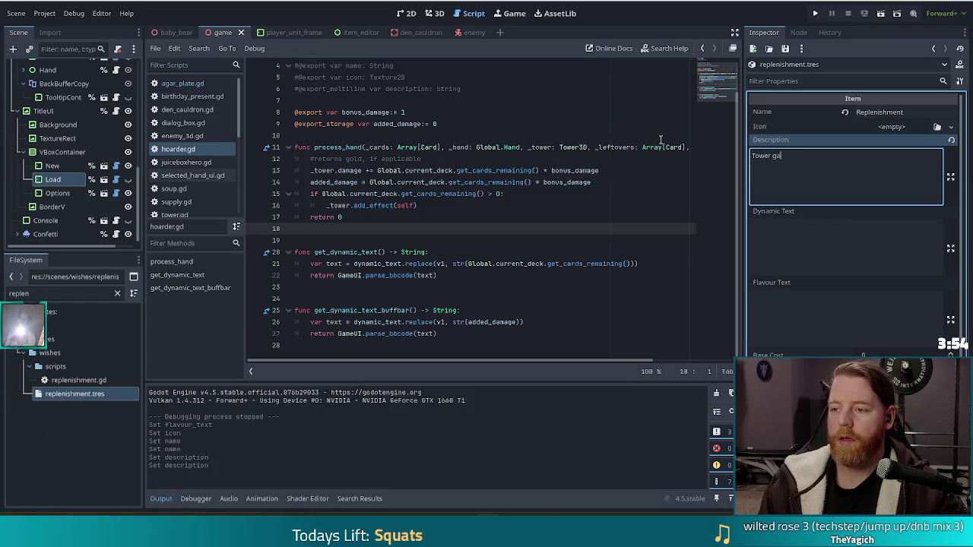
type("shots")
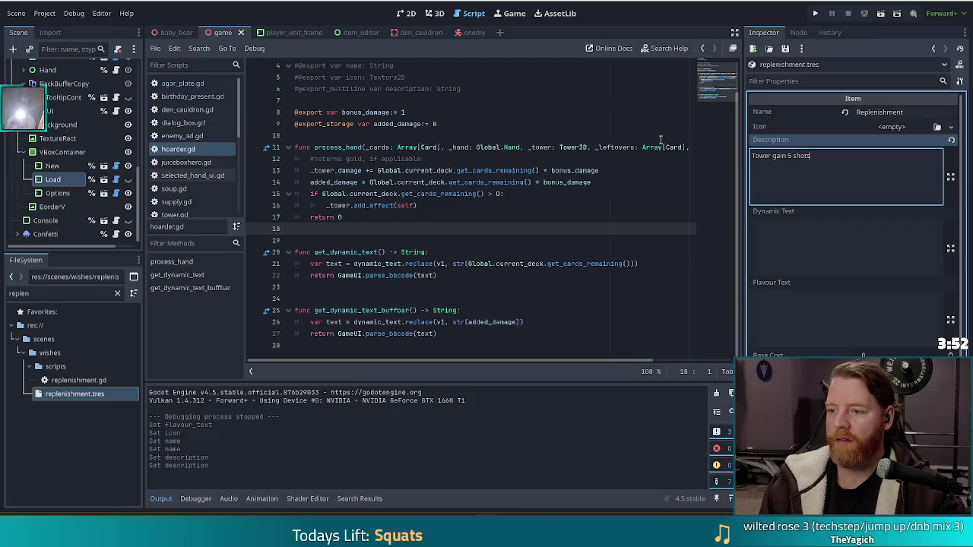
type(" at")
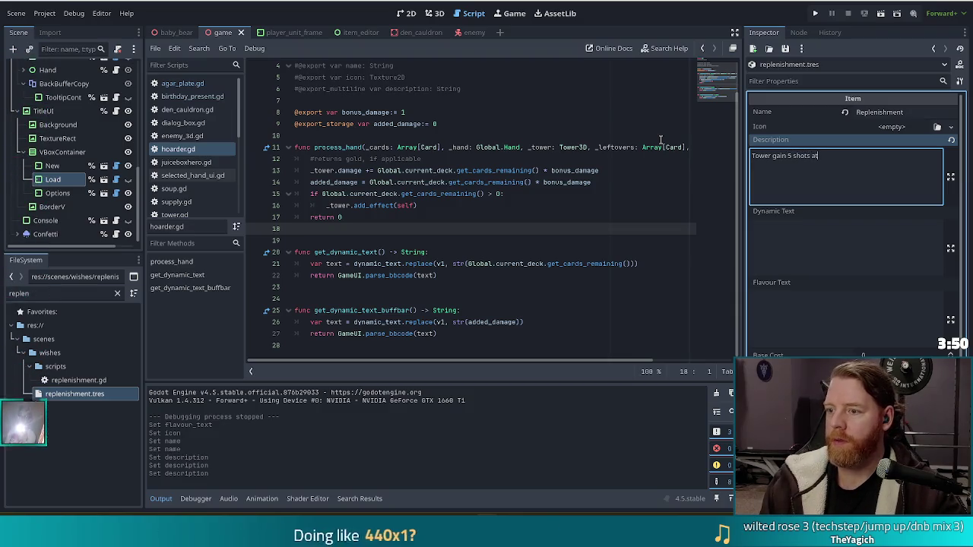
type(" then e")
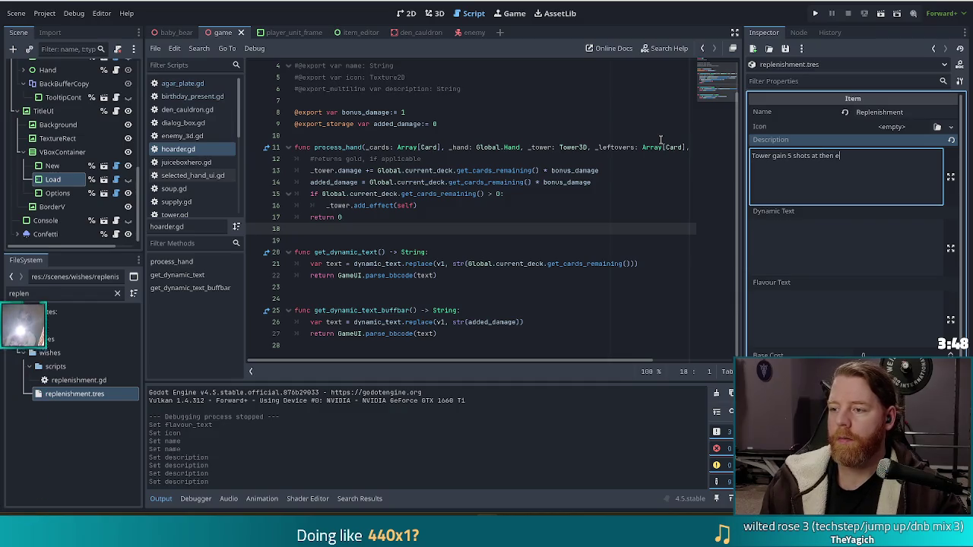
type("nd of each wave.")
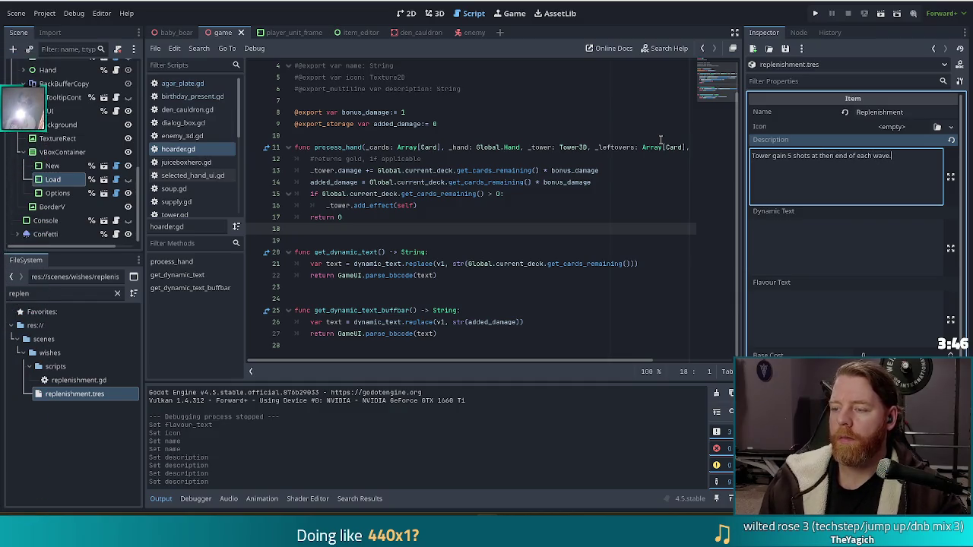
Wrap '5 shots' in [shots] tags and 'each wave.' in [good] tags, then open replenishment.gd.
key("ctrl+Left")
key("ctrl+Left")
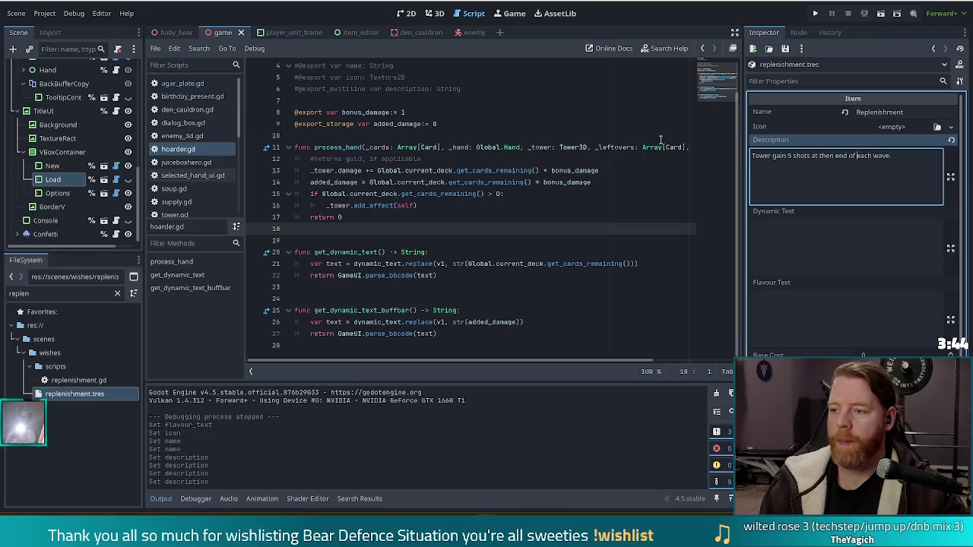
key("ctrl+Left")
key("ctrl+Left")
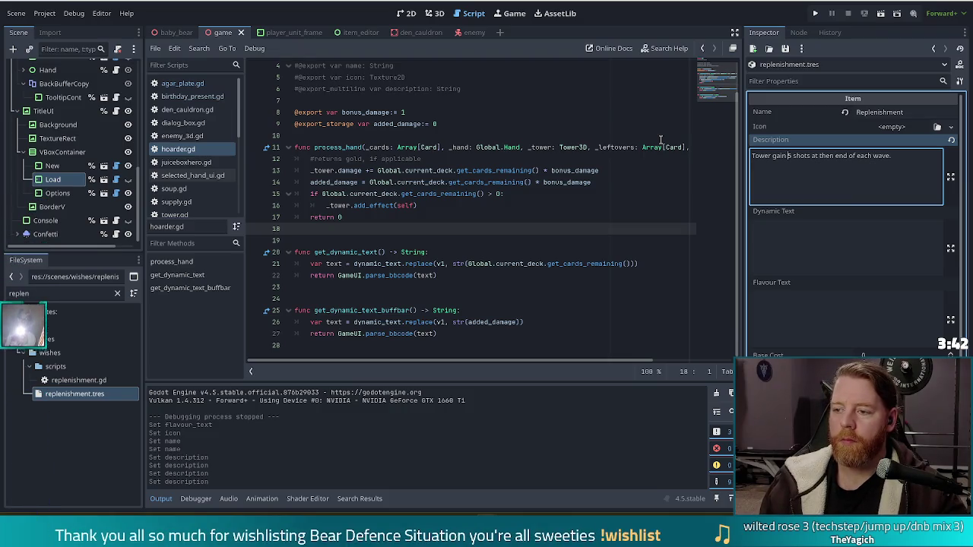
type("[shots]")
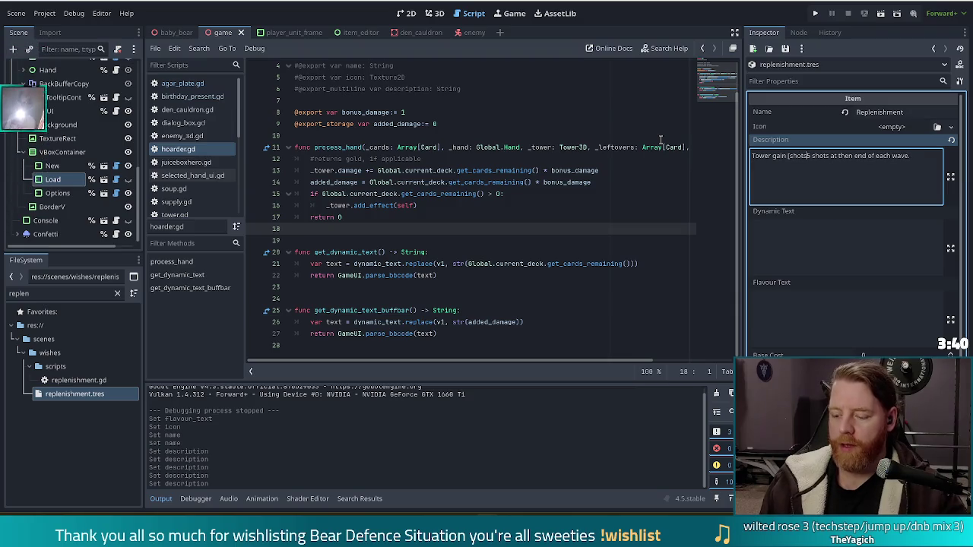
key("ctrl+Right")
key("ctrl+Right")
type("[/shots]")
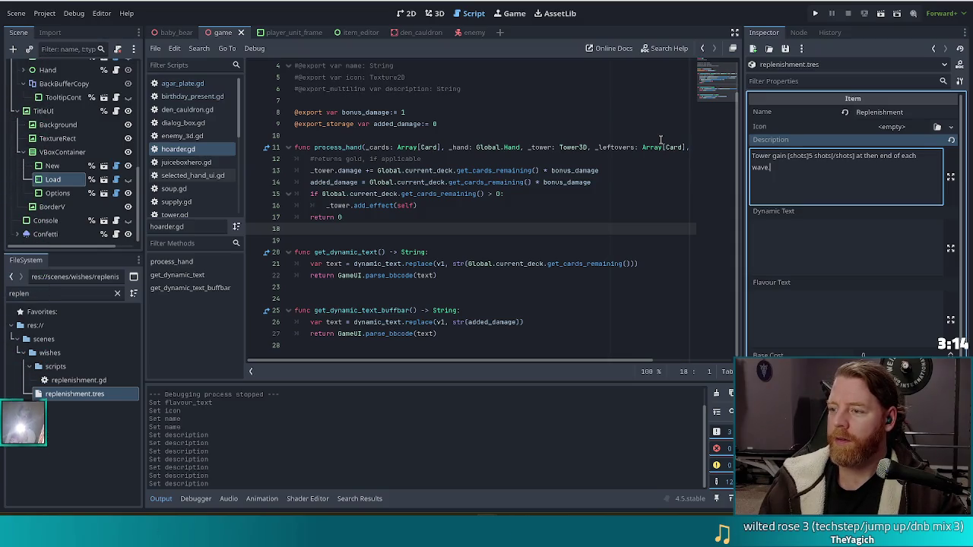
key("ctrl+Left")
key("ctrl+Left")
type("[good]")
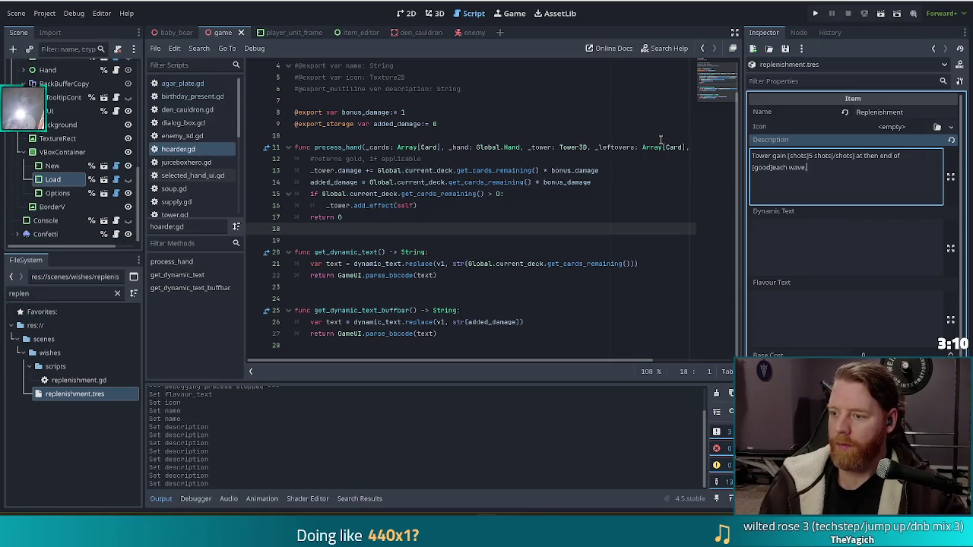
type("[/g")
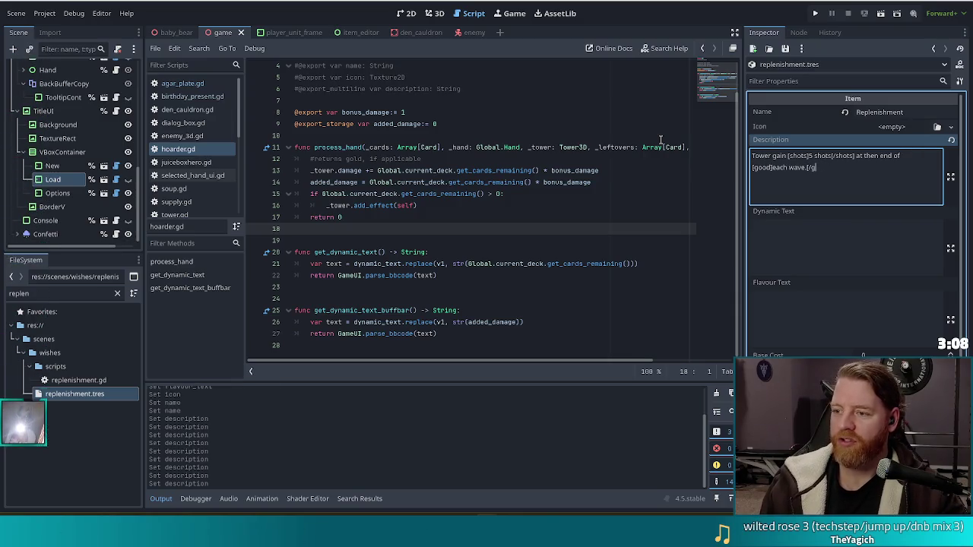
type("]")
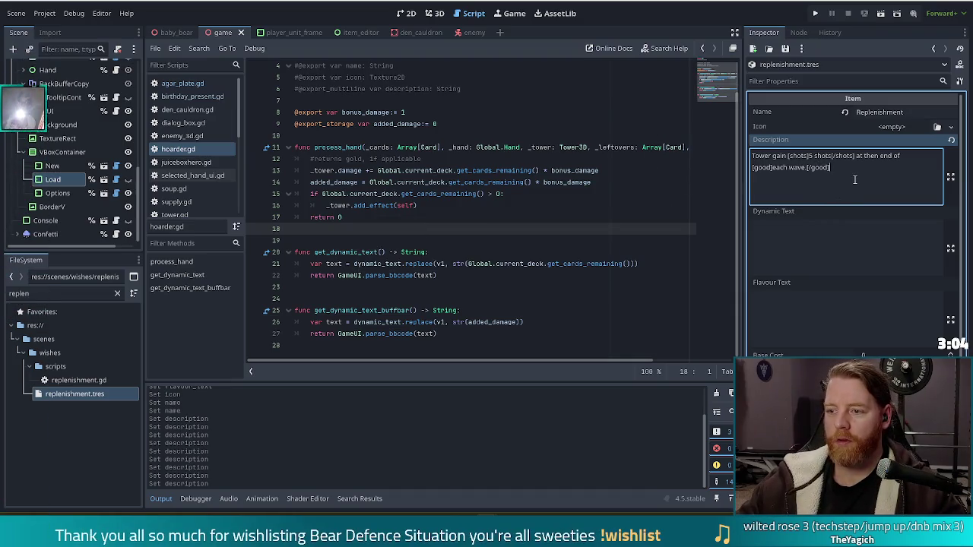
double_click(106, 379)
left_click(327, 194)
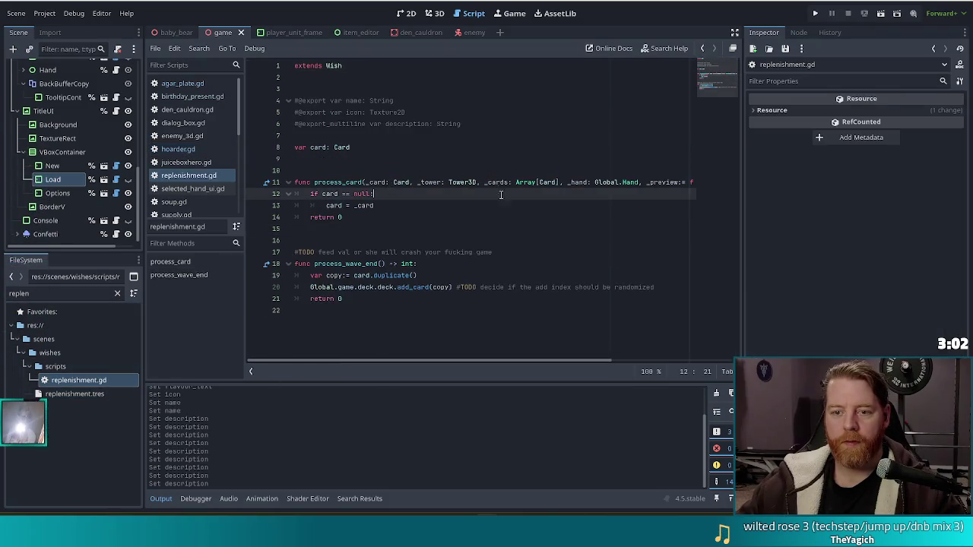
Delete the old card-processing code and the TODO comment from replenishment.gd.
left_click(346, 218)
left_click(252, 136, "shift")
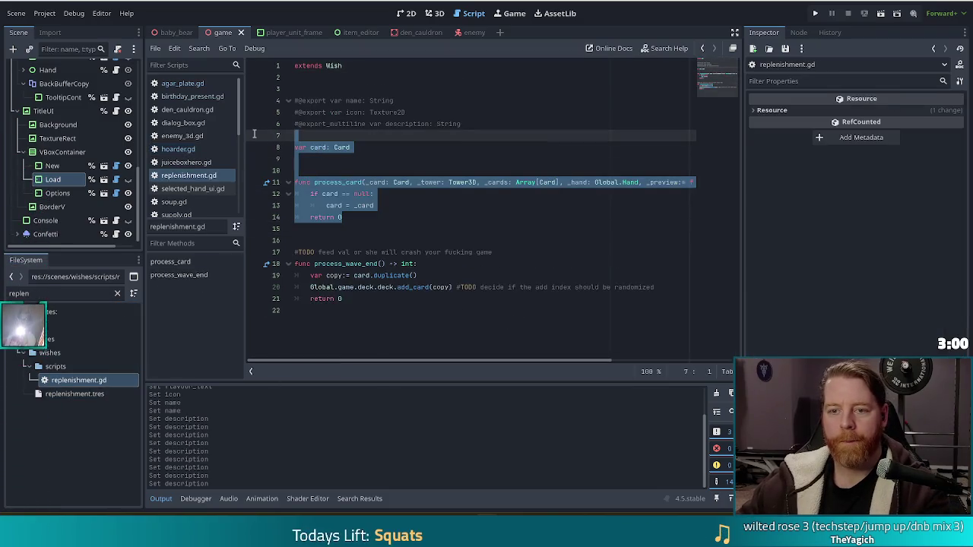
key("shift+Up")
key("shift+Up")
key("shift+Up")
key("BackSpace")
key("BackSpace")
key("BackSpace")
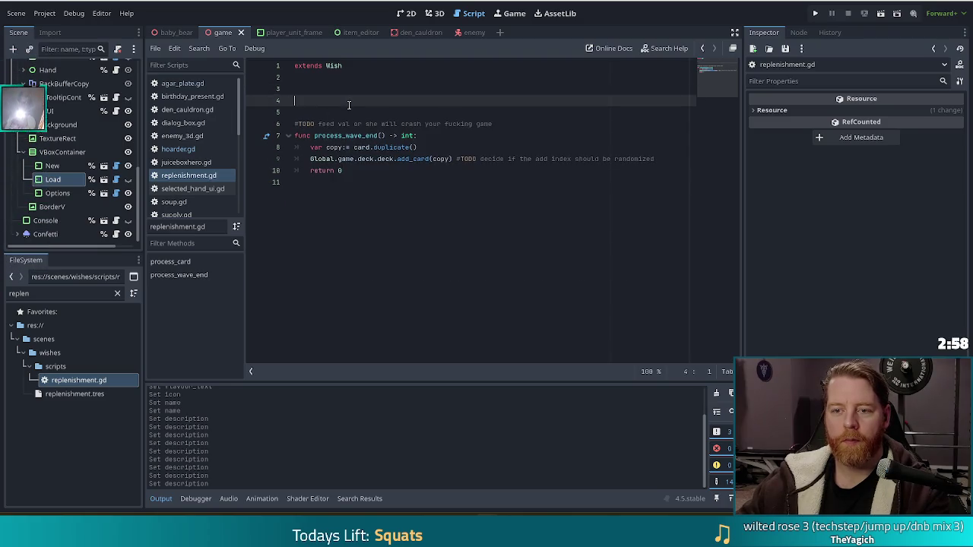
key("Delete")
left_click_drag(510, 101, 508, 92)
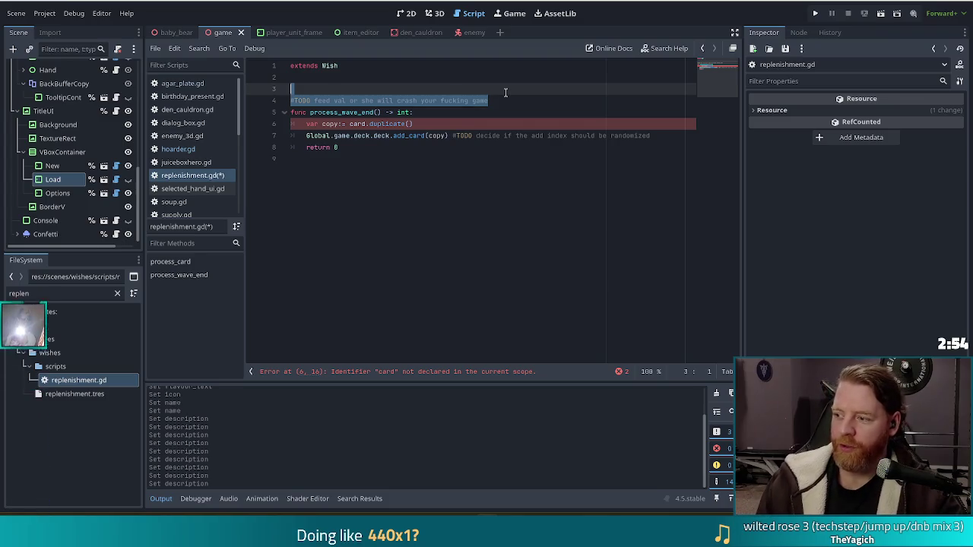
left_click(439, 111)
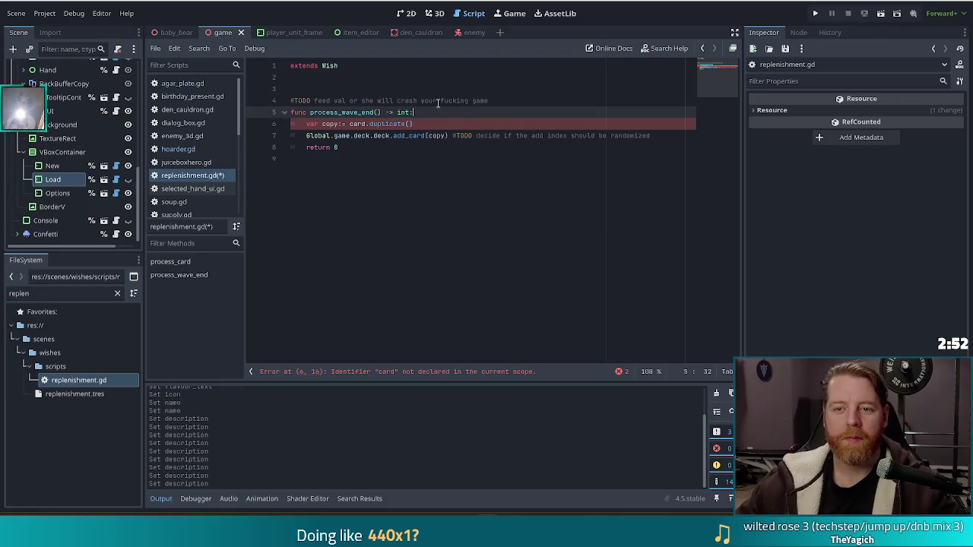
left_click_drag(499, 99, 496, 91)
key("BackSpace")
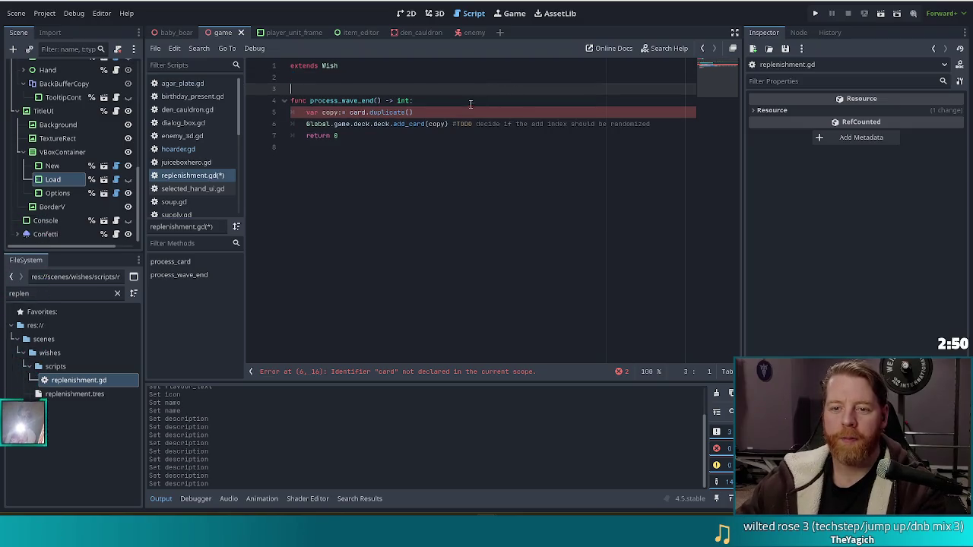
Replace process_wave_end's body with 'for block in Global.game.board.object_blocks:'.
left_click(388, 111)
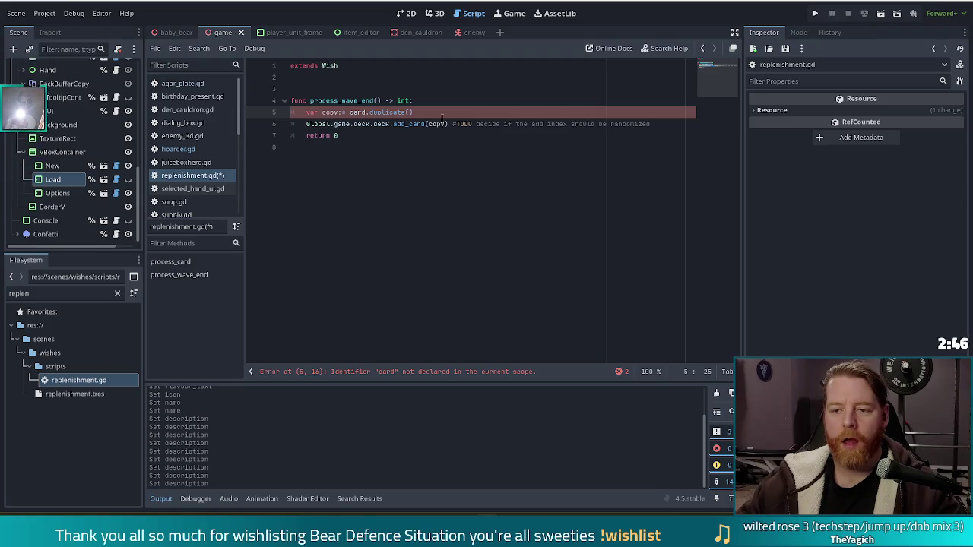
left_click_drag(661, 124, 308, 111)
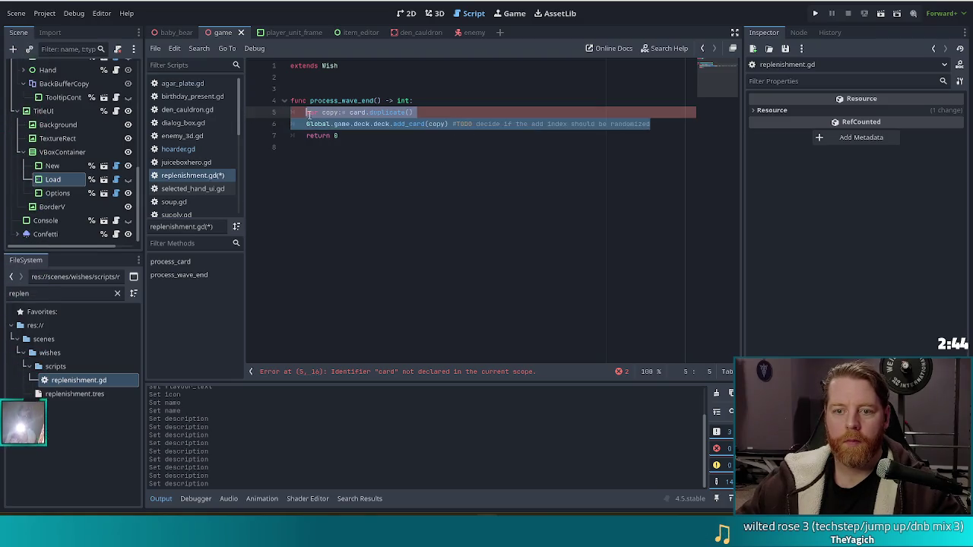
type("for tower in ")
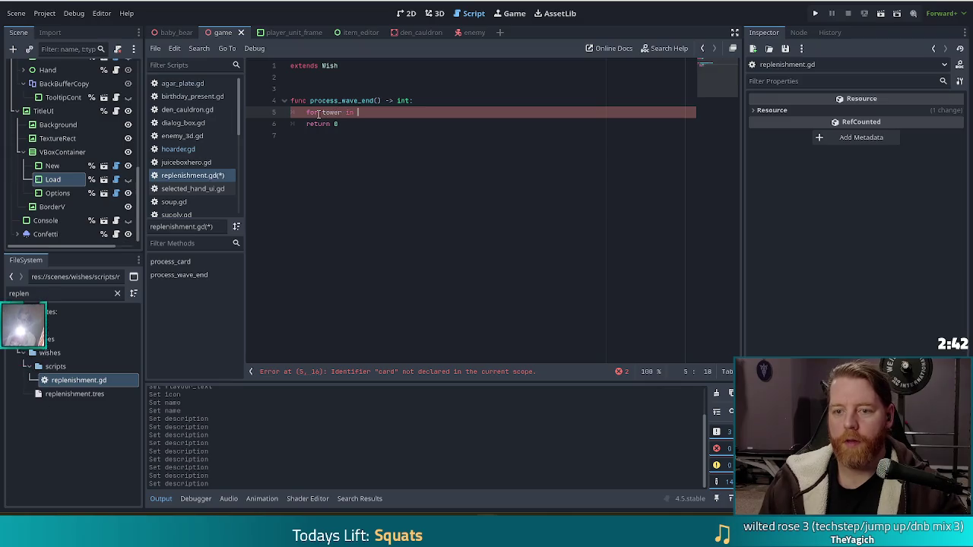
type("G")
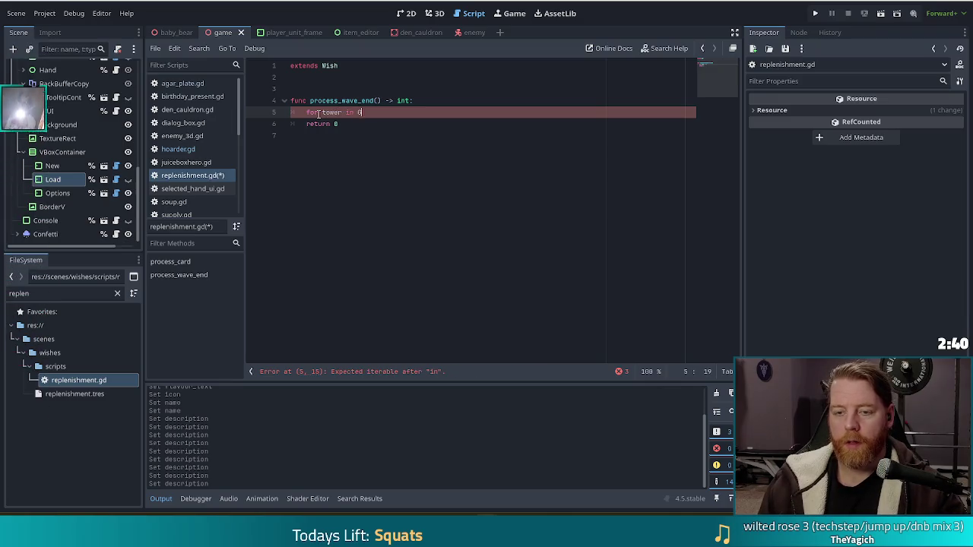
type("lobal.bo")
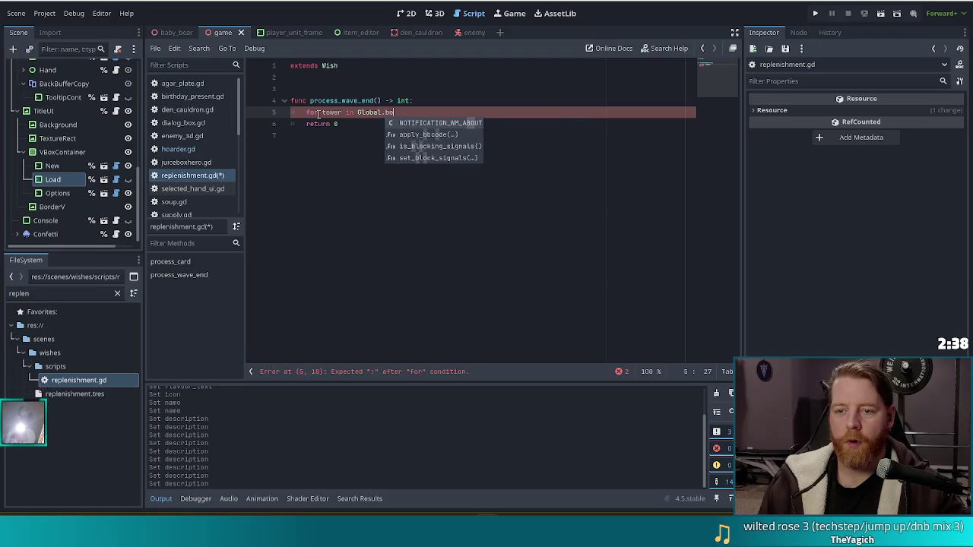
key("BackSpace")
key("BackSpace")
type("ga")
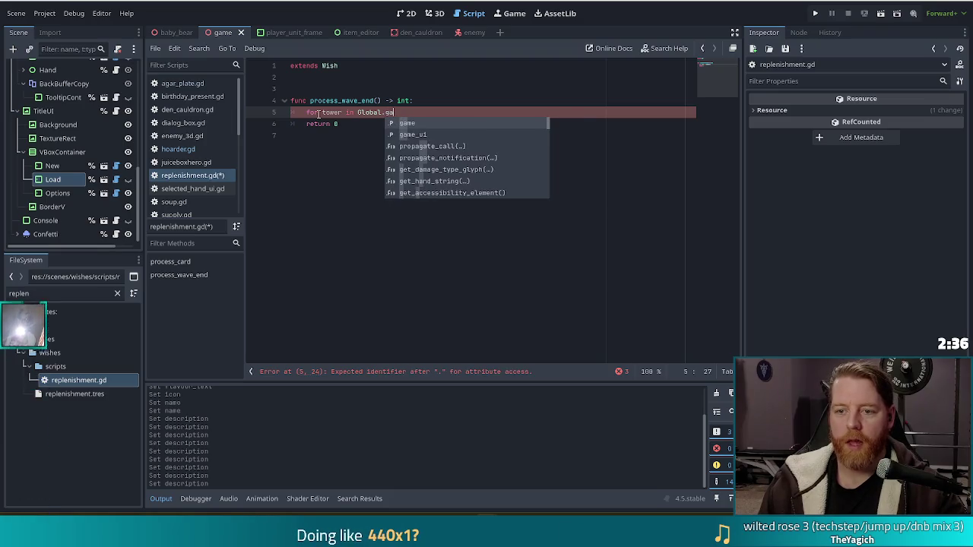
type("me.board")
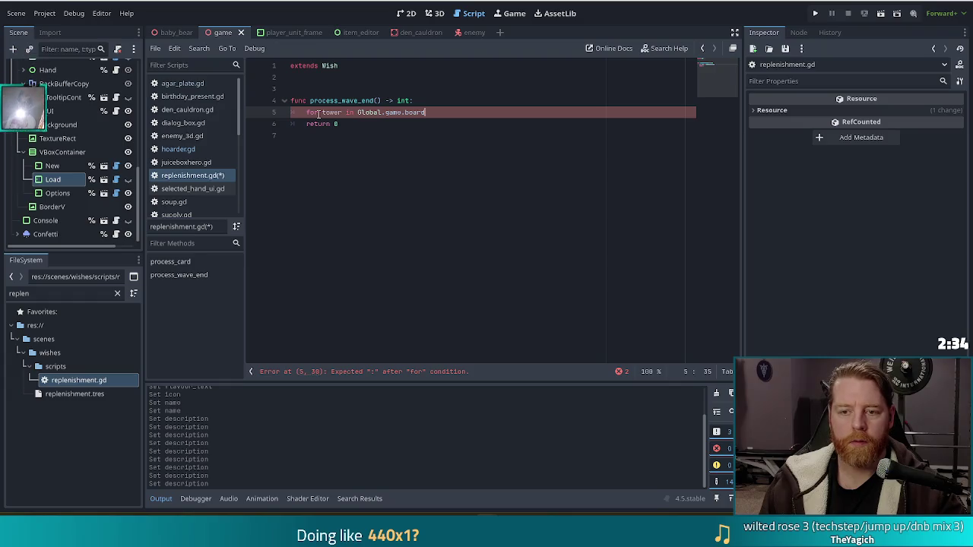
type(".ob")
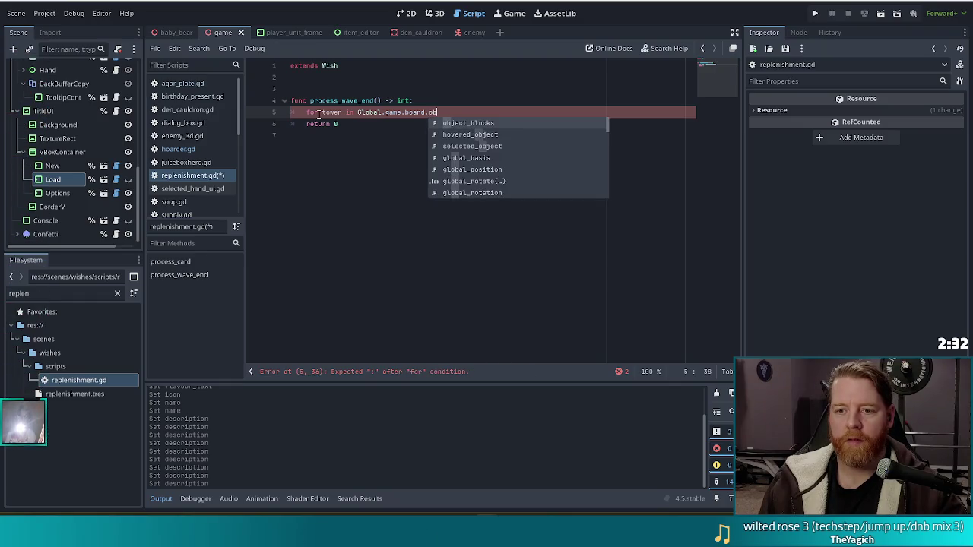
key("Return")
double_click(325, 112)
type("blocks")
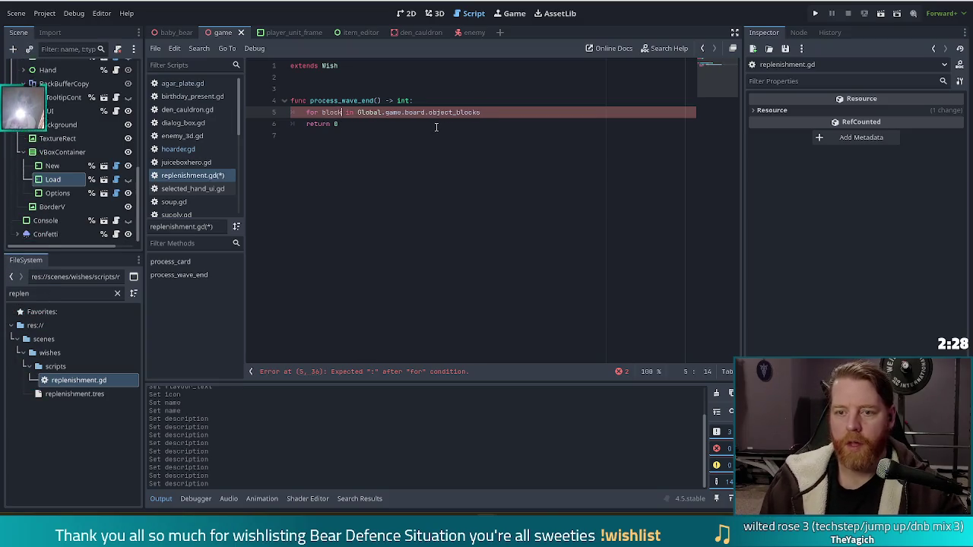
type(":")
key("Return")
Inside the loop, add 'if block is Tower3D:' and begin a 'block.shots' line.
type("if ")
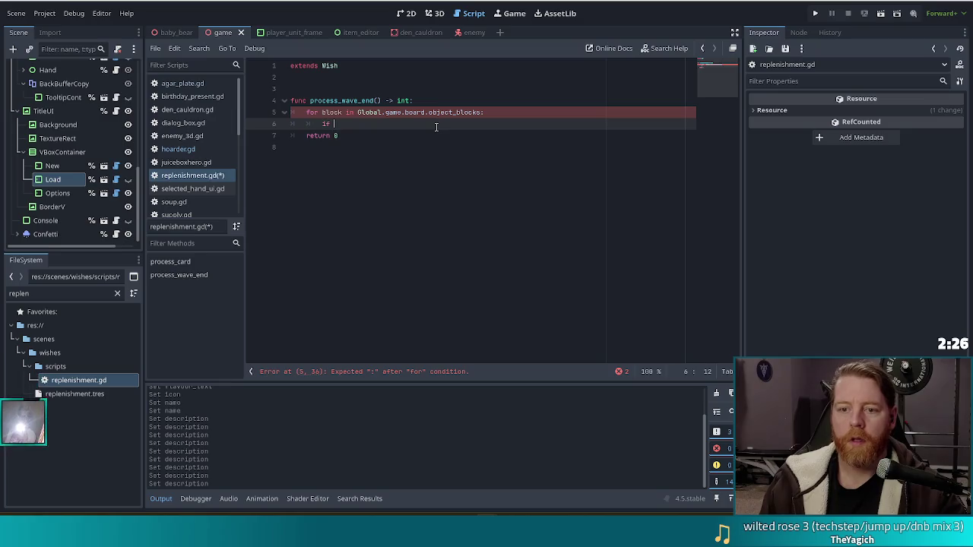
type("block is Tower")
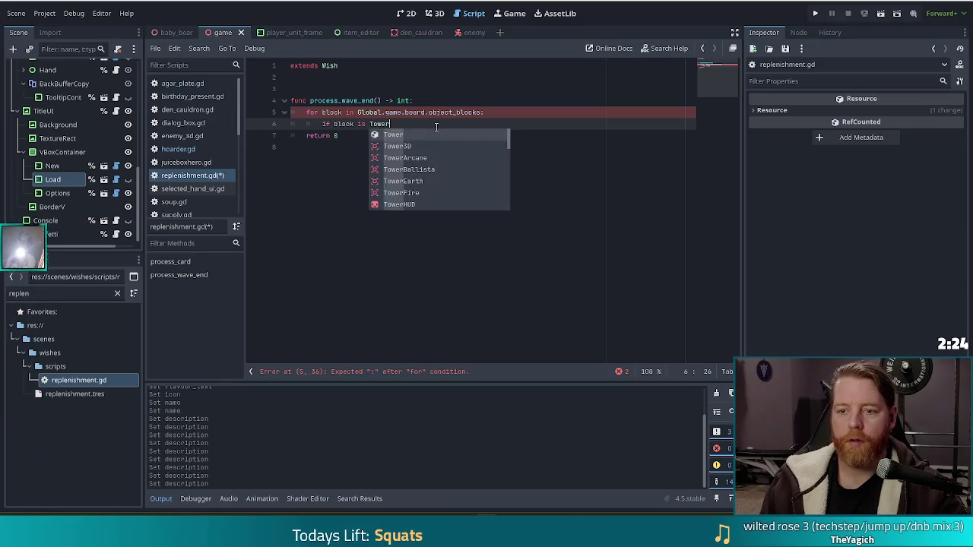
key("Return")
type(":")
key("Return")
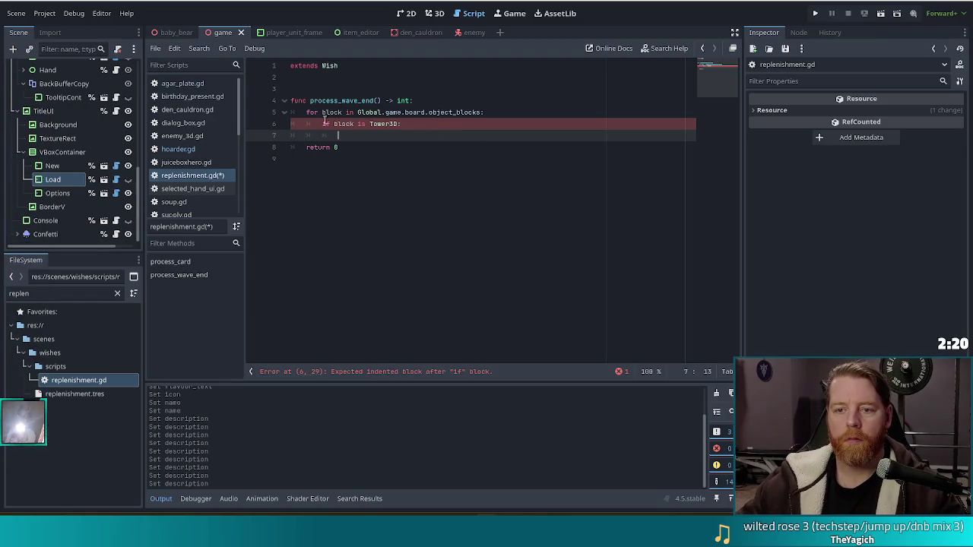
left_click(441, 127)
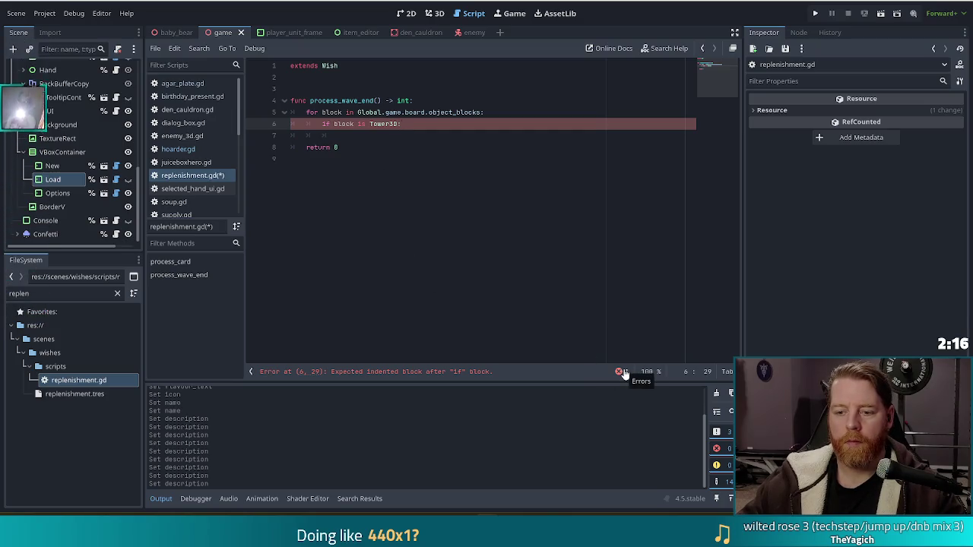
left_click(349, 135)
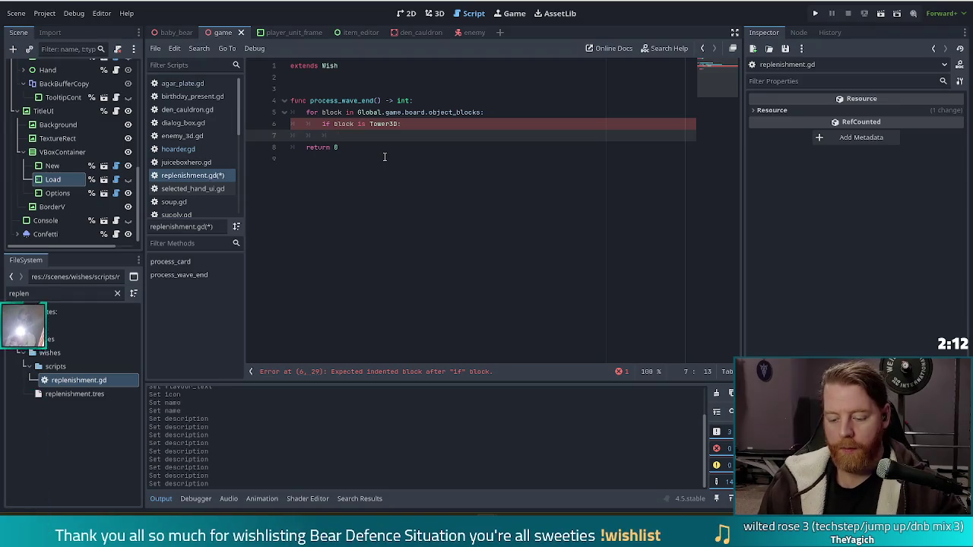
type("block.shots +=")
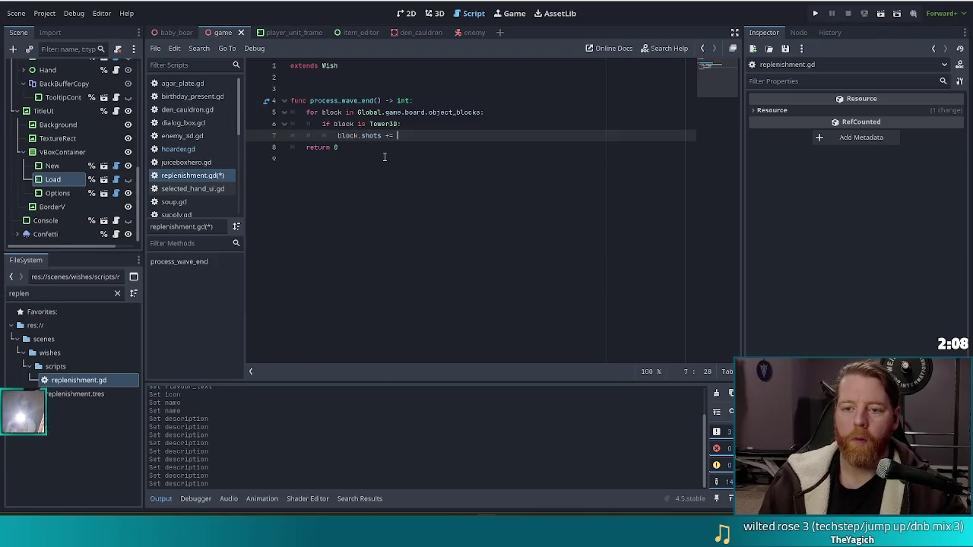
left_click(338, 87)
key("Return")
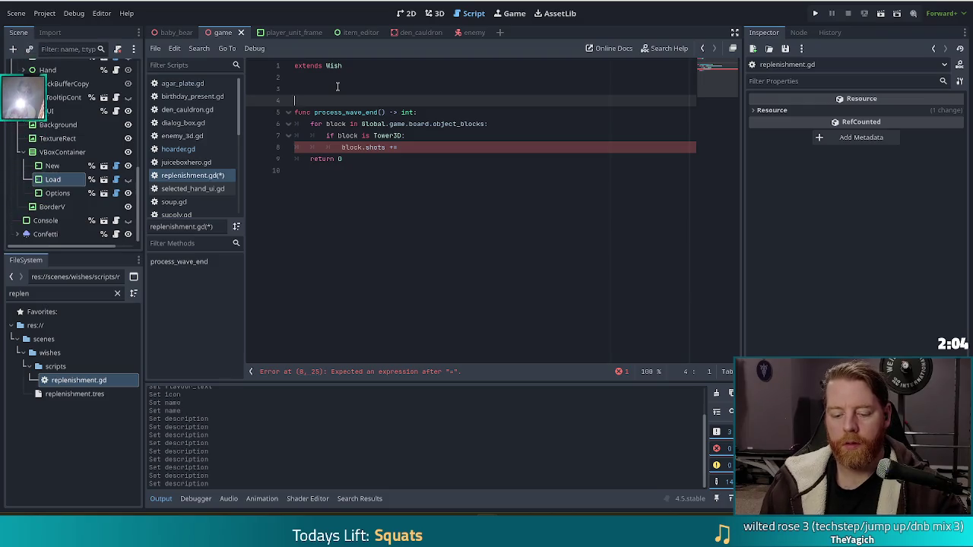
type("@export var ")
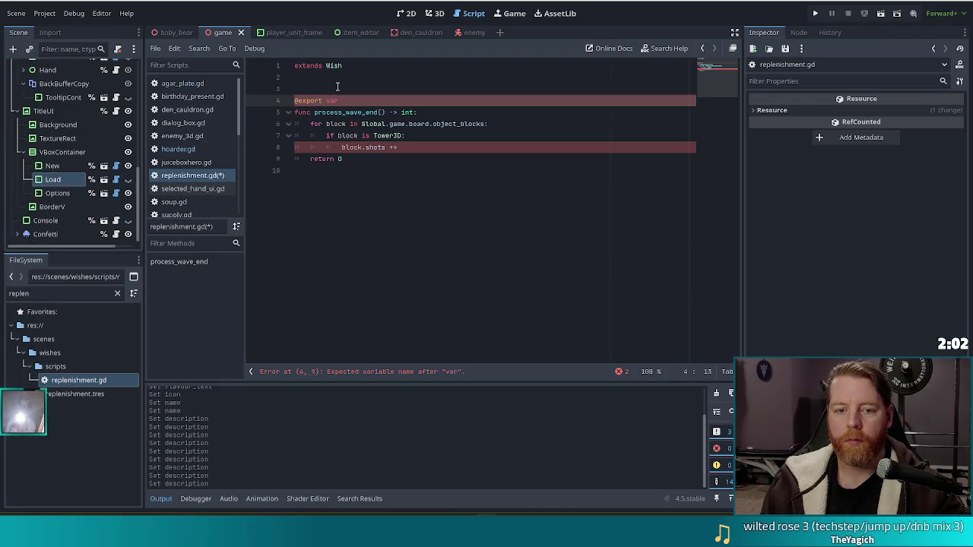
type("bonus")
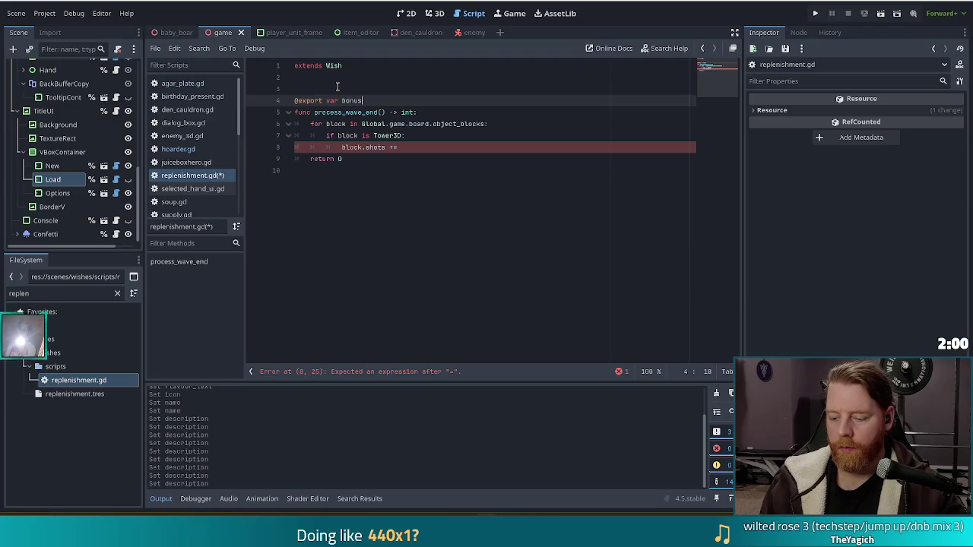
type(":= 5")
key("Return")
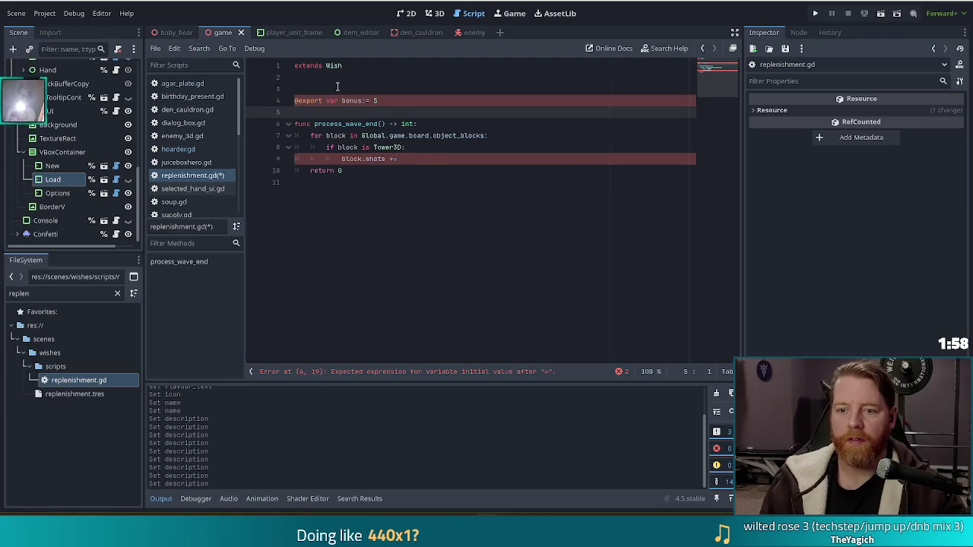
key("Return")
left_click(419, 172)
type("bonus")
key("ctrl+s")
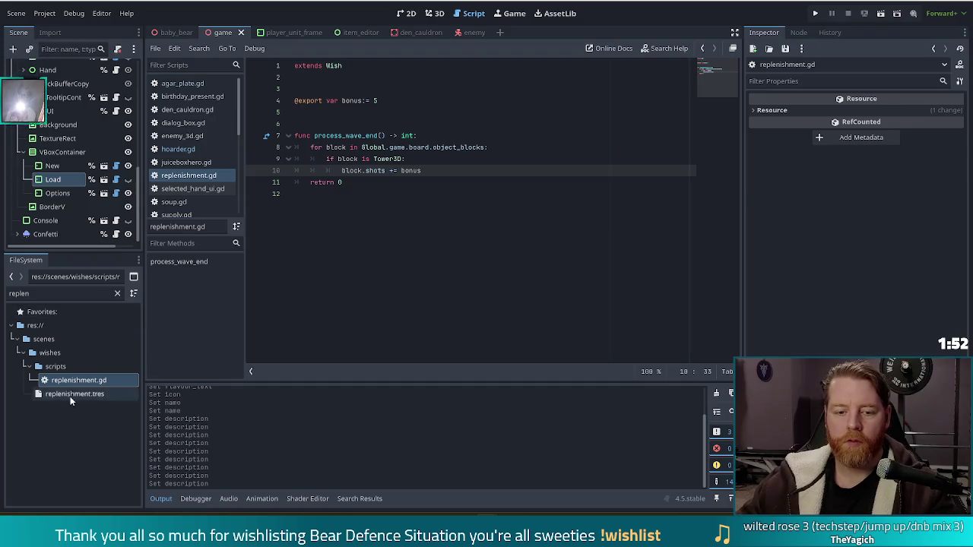
left_click(75, 394)
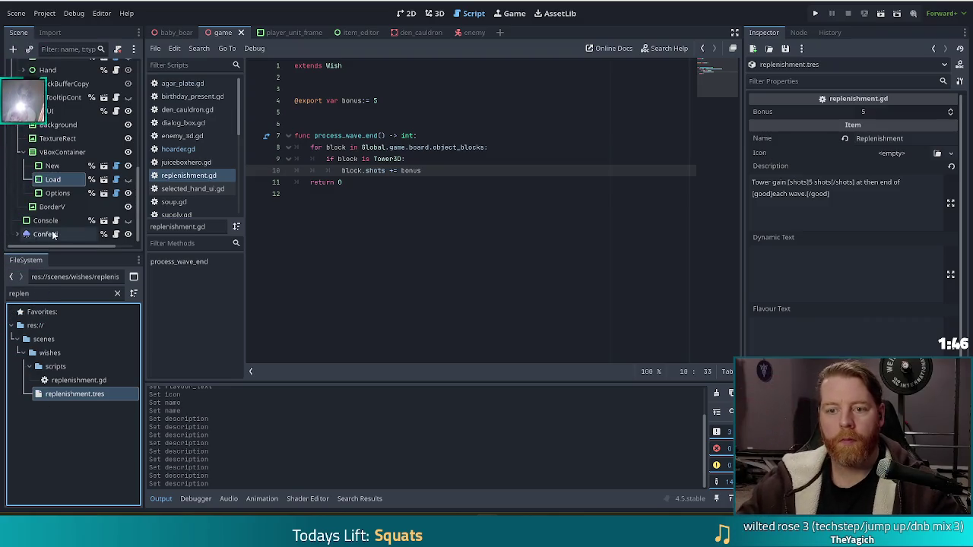
Save the script, run the project, start a new game and enter 'add_wish replenishment'.
left_click(406, 147)
key("ctrl+s")
left_click(818, 13)
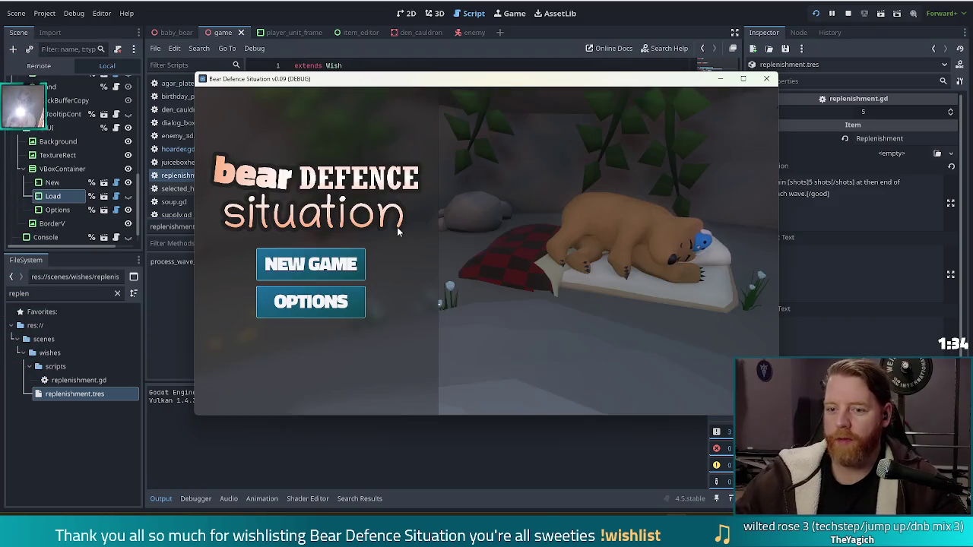
left_click(311, 264)
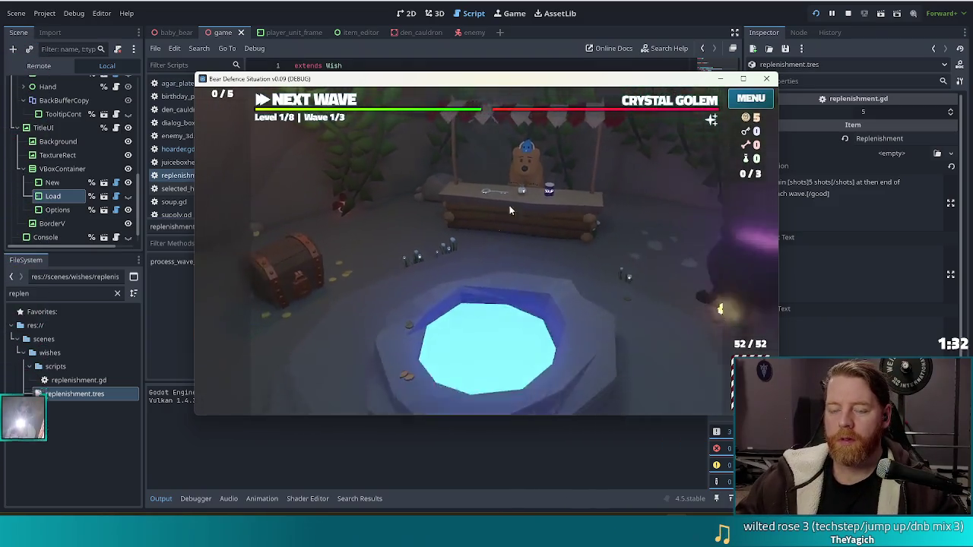
key("grave")
type("add_wish replen")
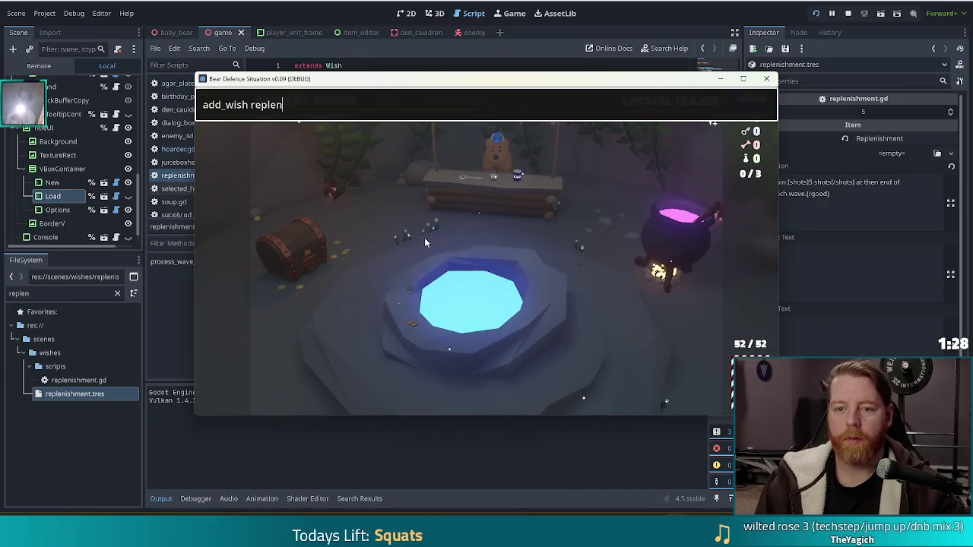
type("t")
key("Return")
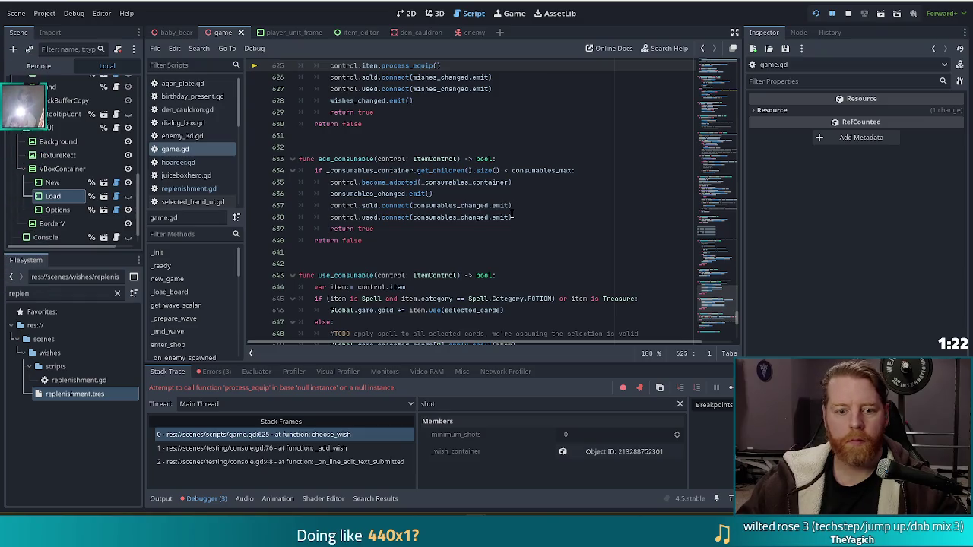
Stop the crashed game, rerun the project and start a new game.
key("alt+Tab")
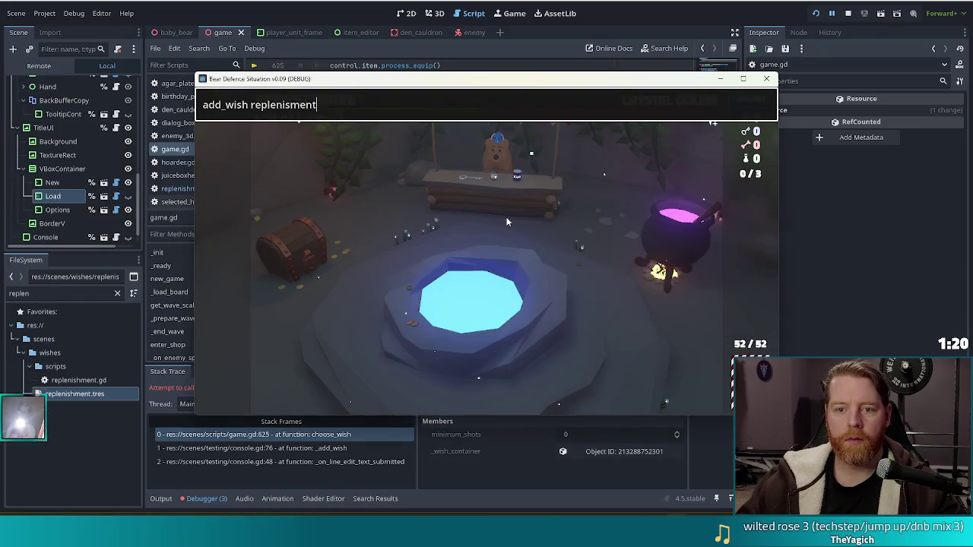
left_click(848, 13)
left_click(816, 13)
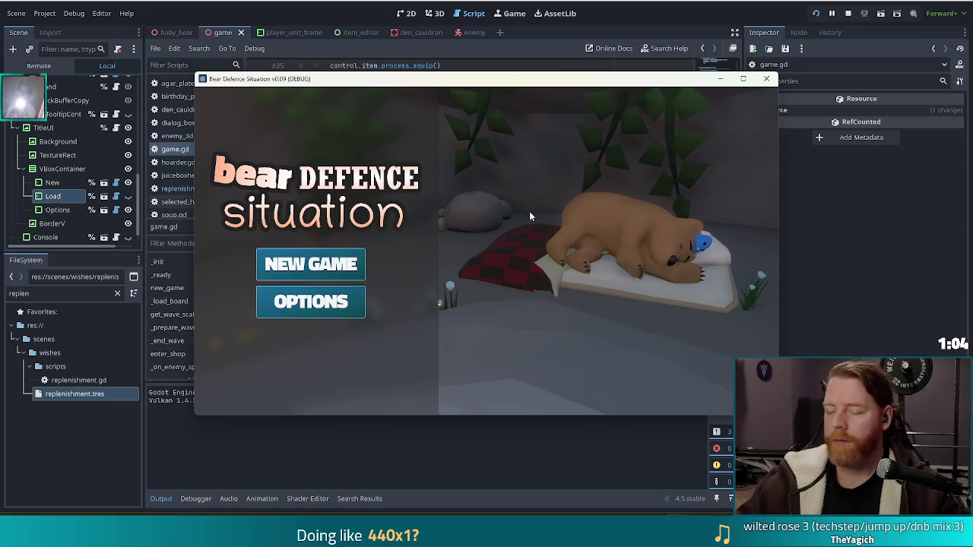
left_click(320, 262)
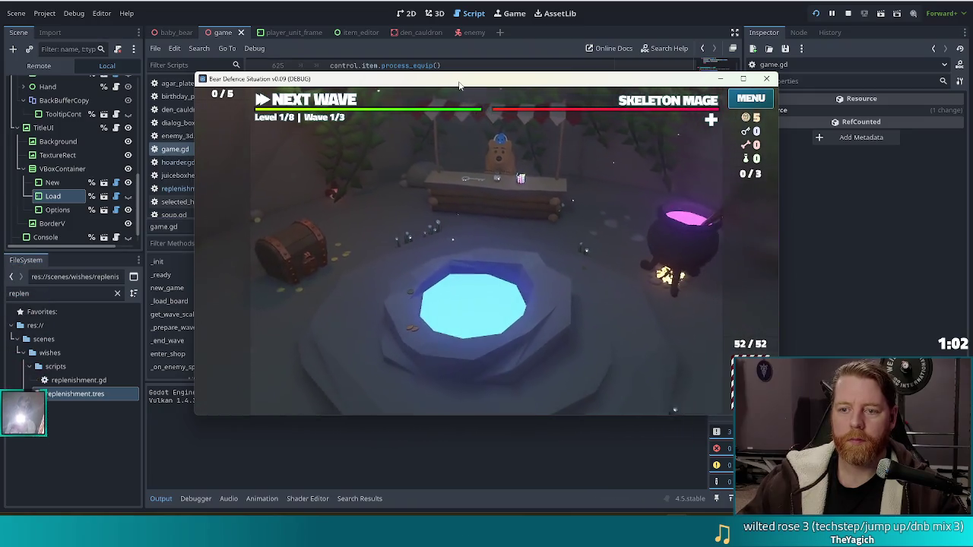
Grant the Replenishment wish with the console command 'add_wish replenishment'.
key("quoteleft")
type("add_wish")
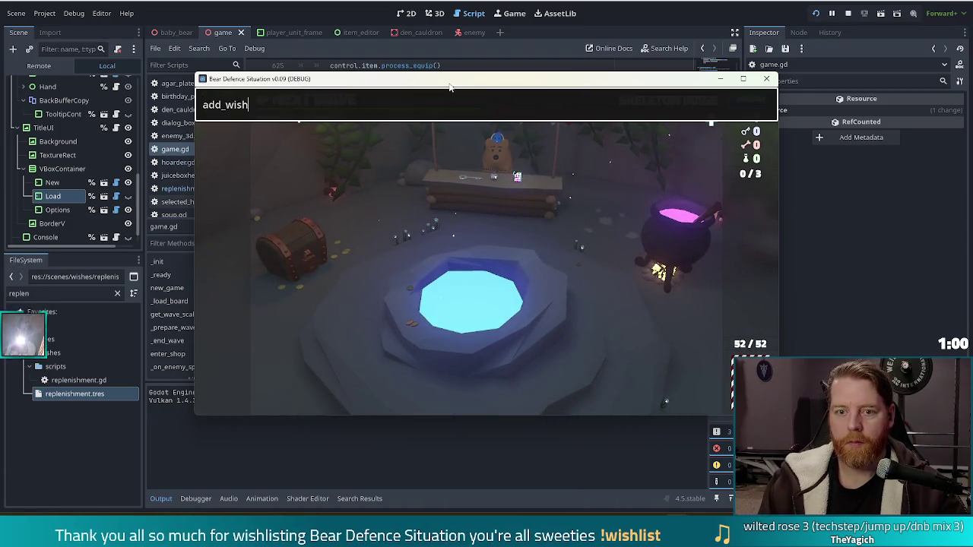
type(" replenis")
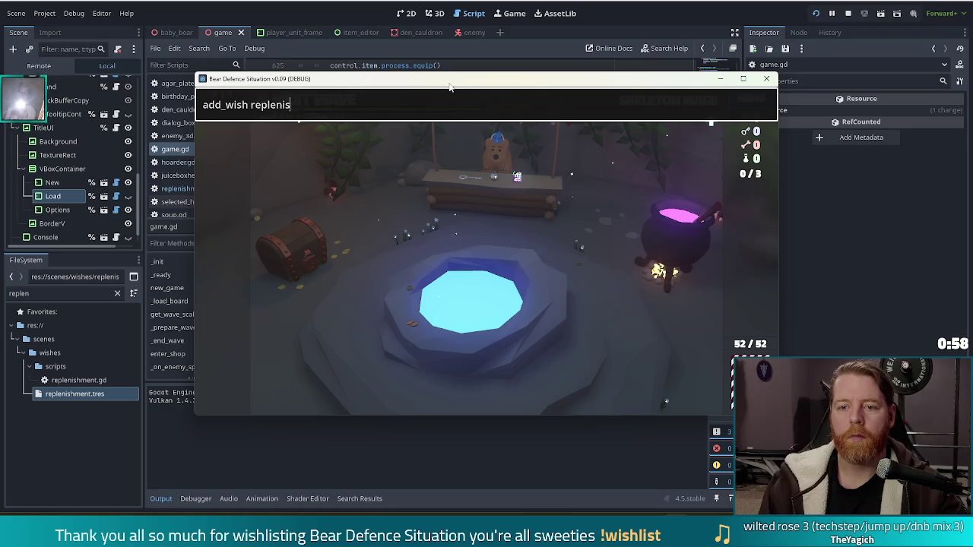
type("t")
key("Return")
key("quoteleft")
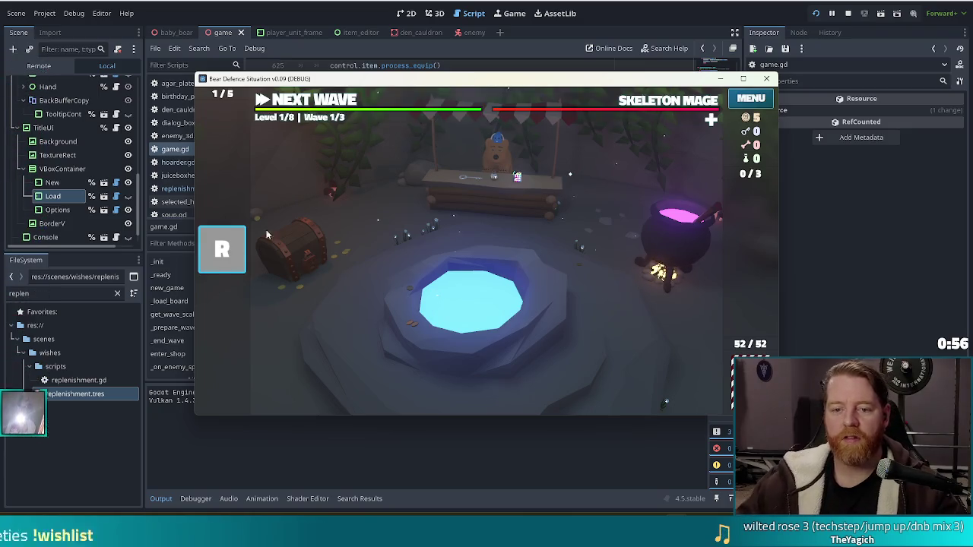
mouse_move(218, 266)
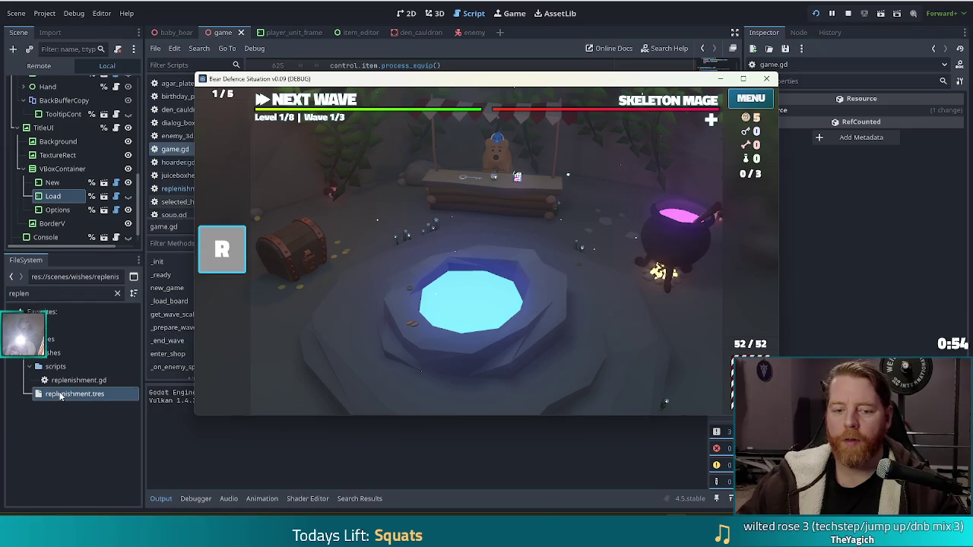
Set replenishment.tres Rarity to Uncommon in the Inspector and rerun the game.
left_click(61, 395)
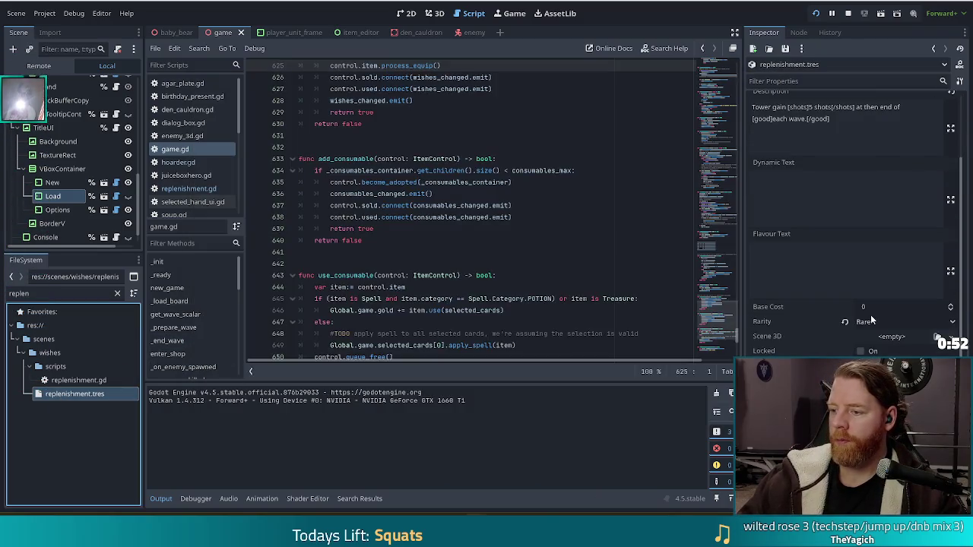
left_click(871, 321)
left_click(867, 346)
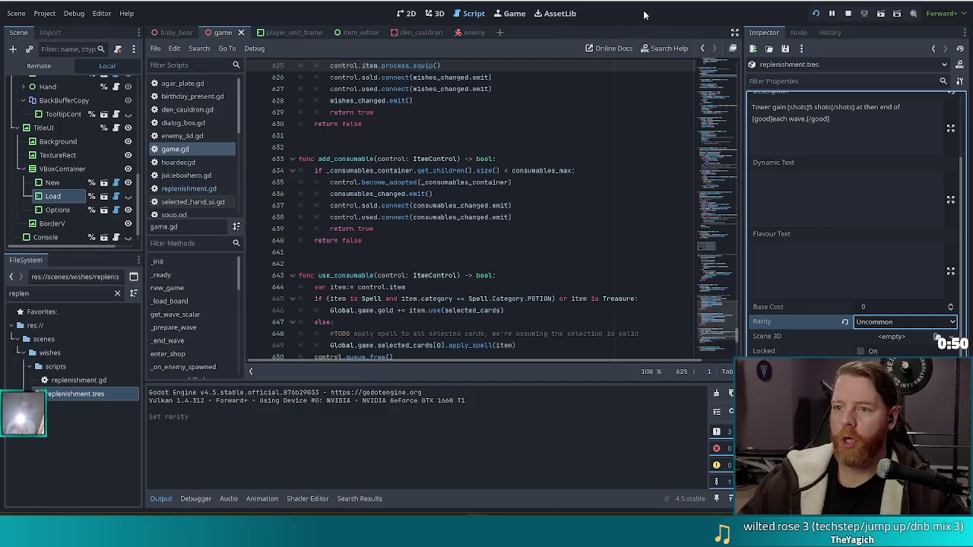
key("F5")
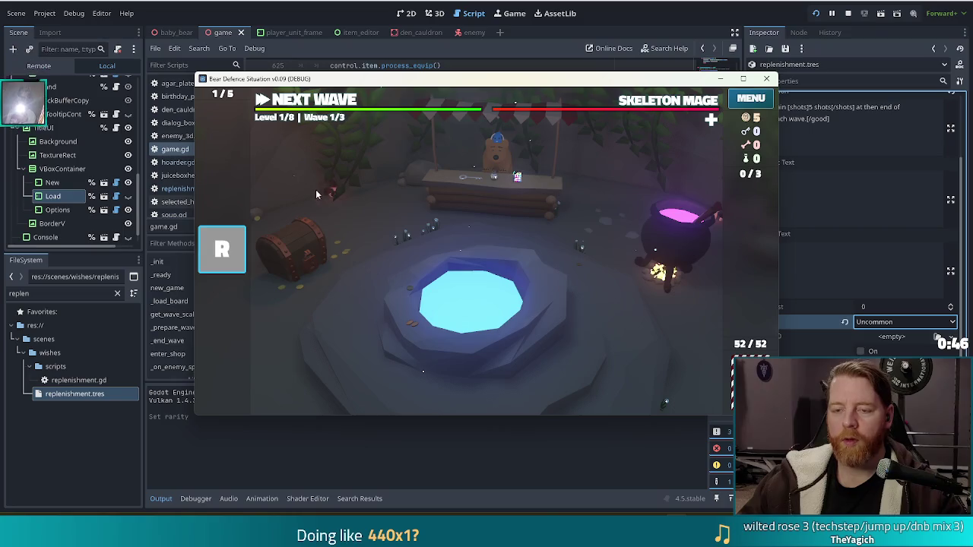
mouse_move(202, 252)
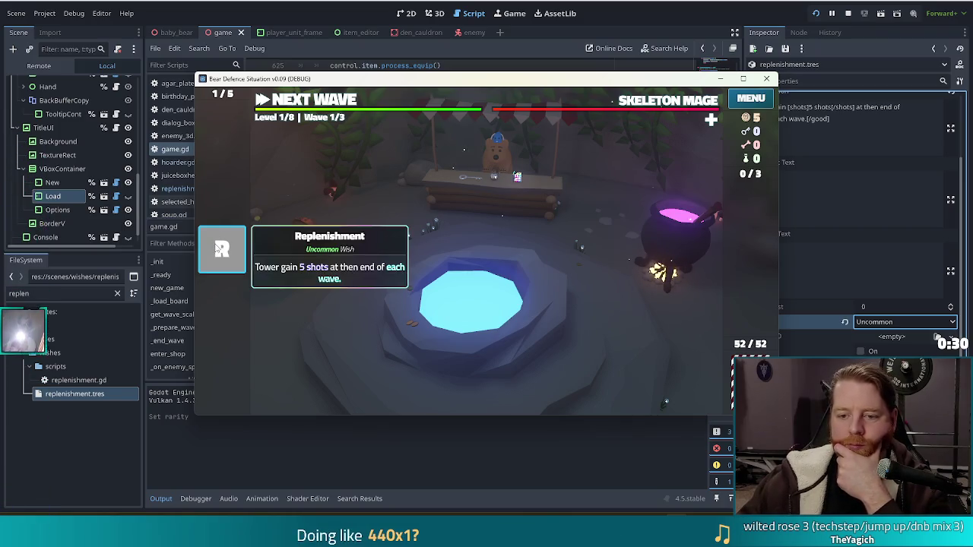
left_click(875, 322)
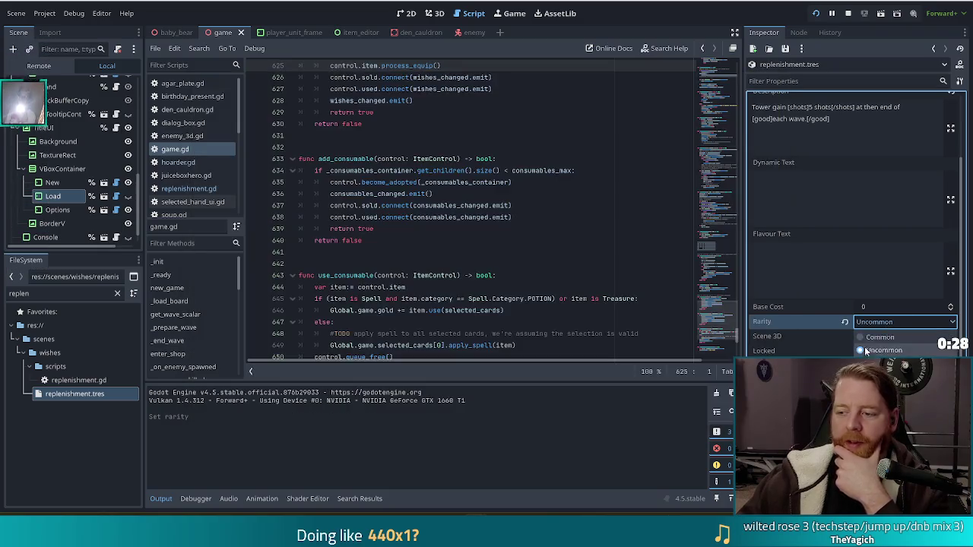
Choose Common as Replenishment's rarity, then go to the battlefield in the running game.
left_click(878, 340)
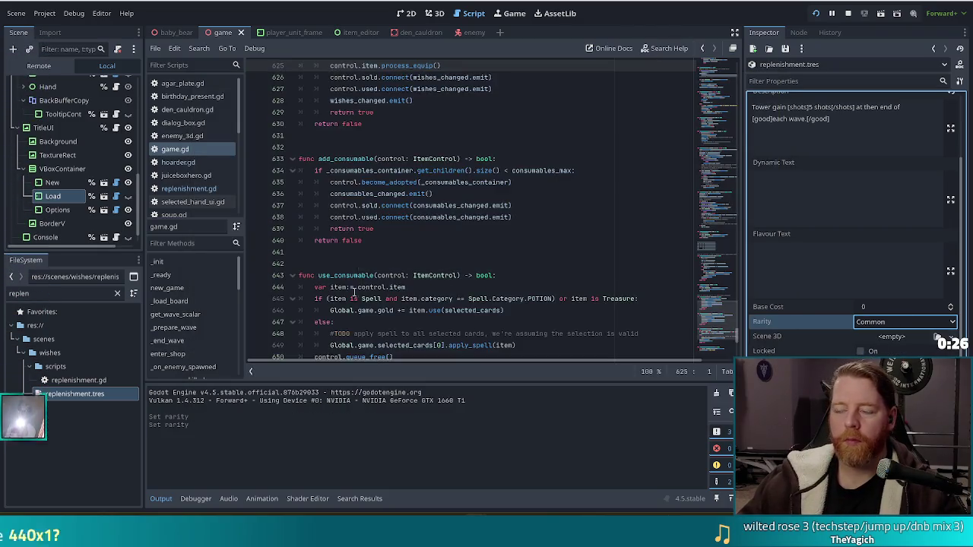
key("alt+Tab")
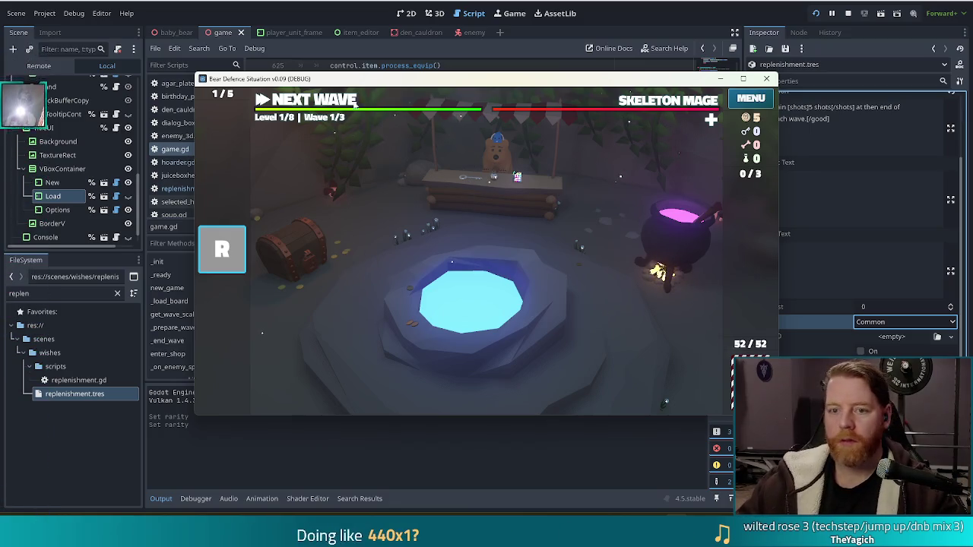
left_click(346, 104)
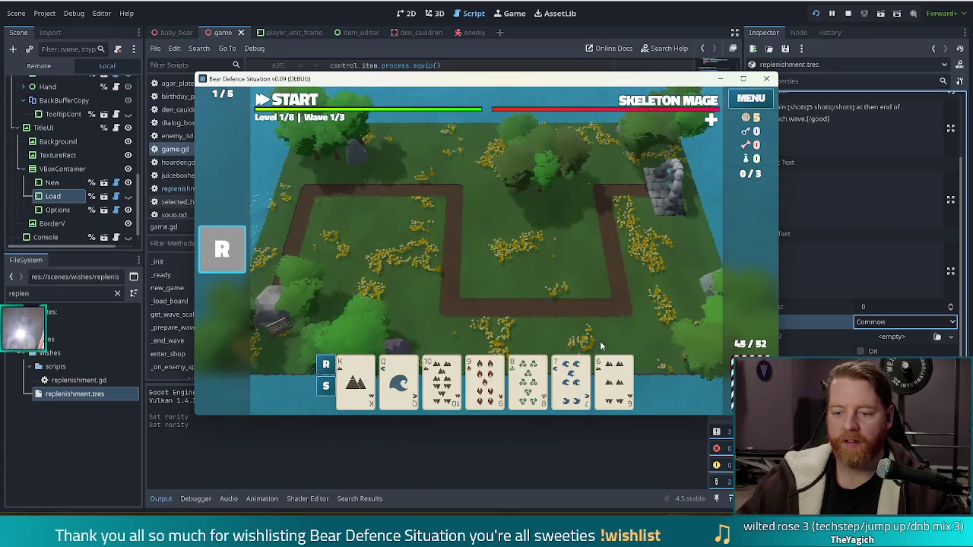
Play a straight as a ballista tower and place it inside the path loop.
left_click(572, 380)
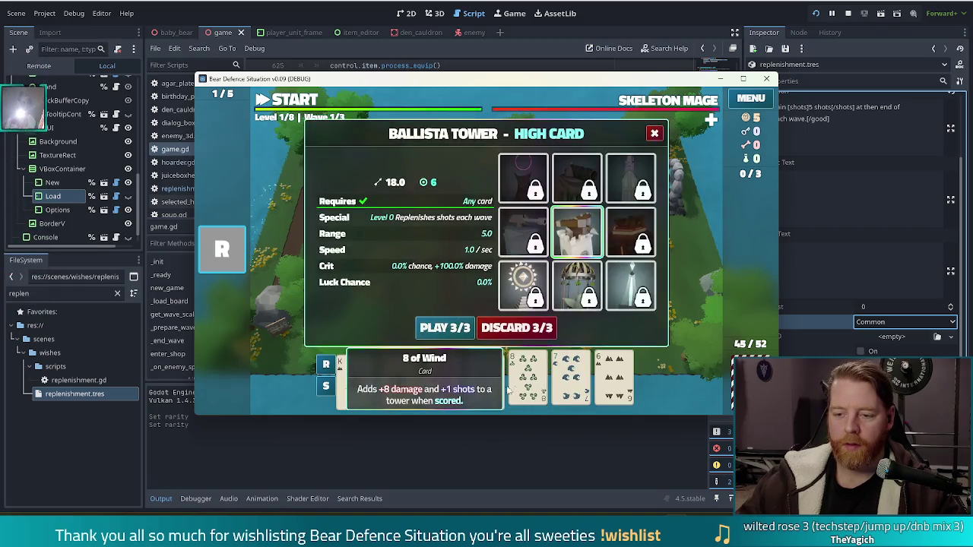
left_click(445, 384)
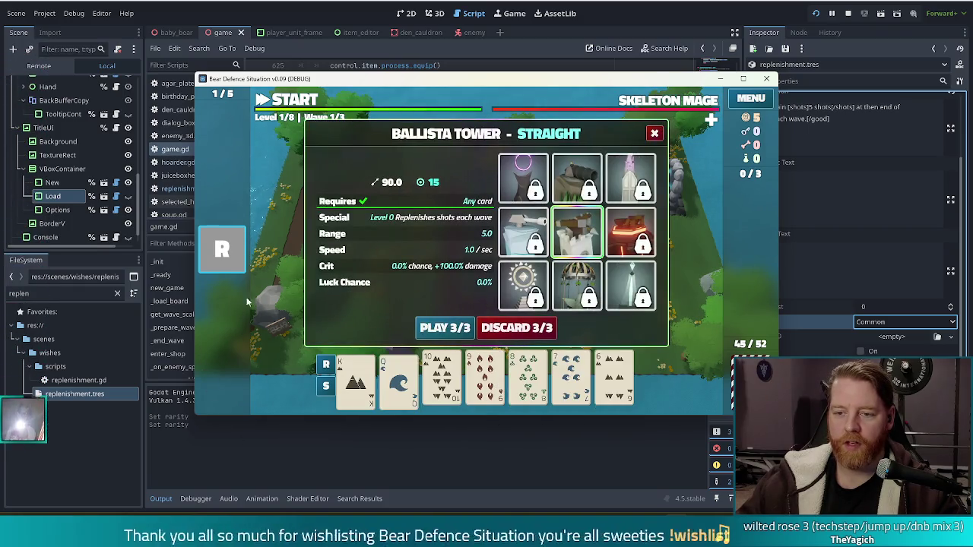
left_click(448, 337)
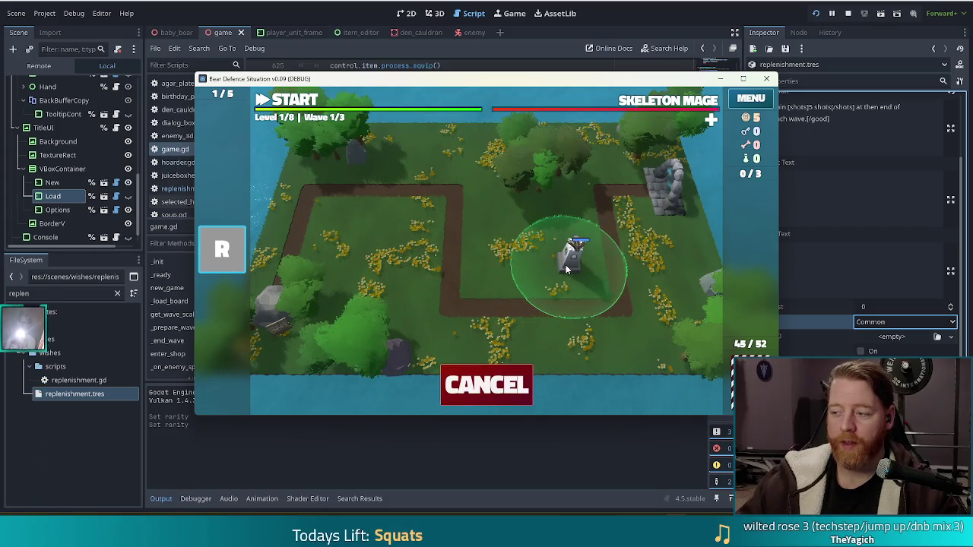
left_click(566, 265)
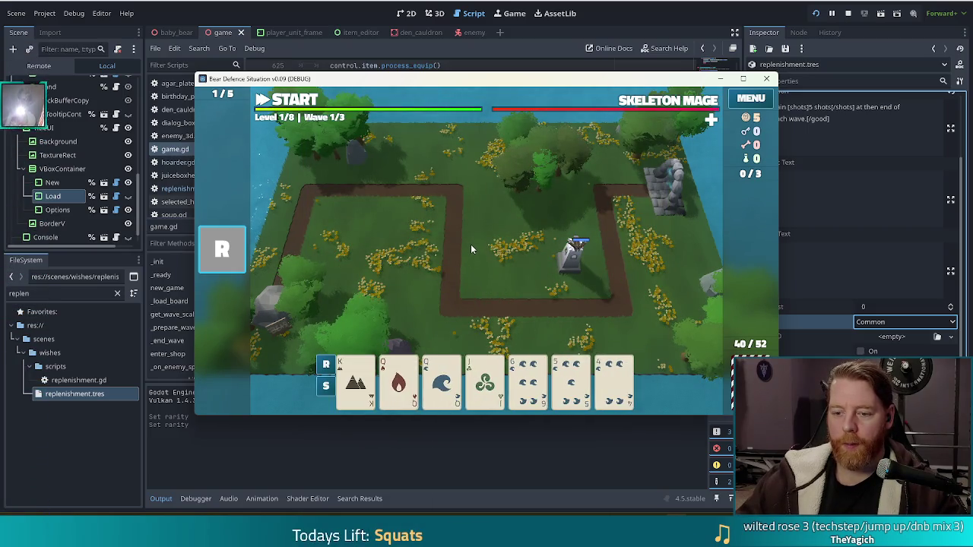
mouse_move(399, 384)
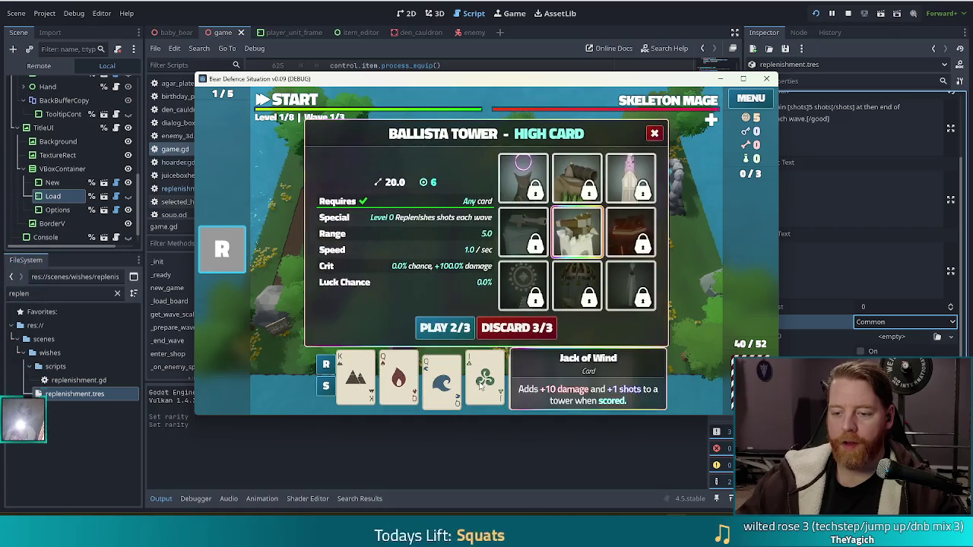
left_click(481, 386)
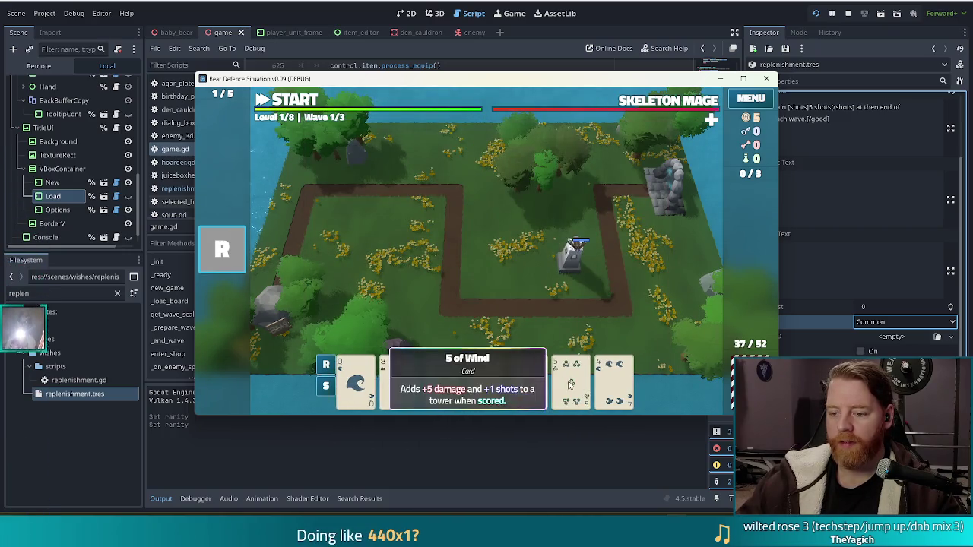
Discard a card, then play a 7-to-3 Straight as a second ballista, right of the first.
left_click(569, 384)
left_click(514, 323)
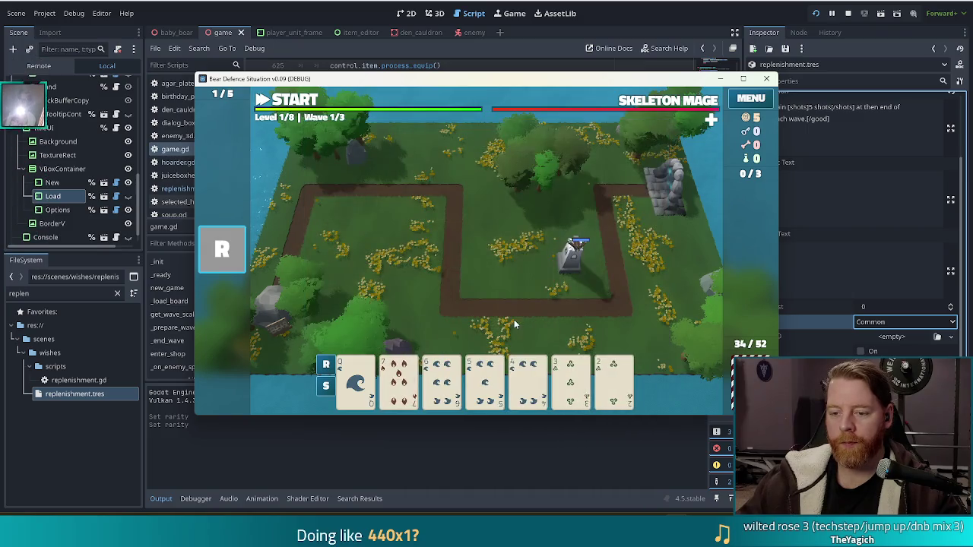
left_click(399, 380)
left_click(442, 380)
left_click(485, 380)
left_click(528, 380)
left_click(570, 380)
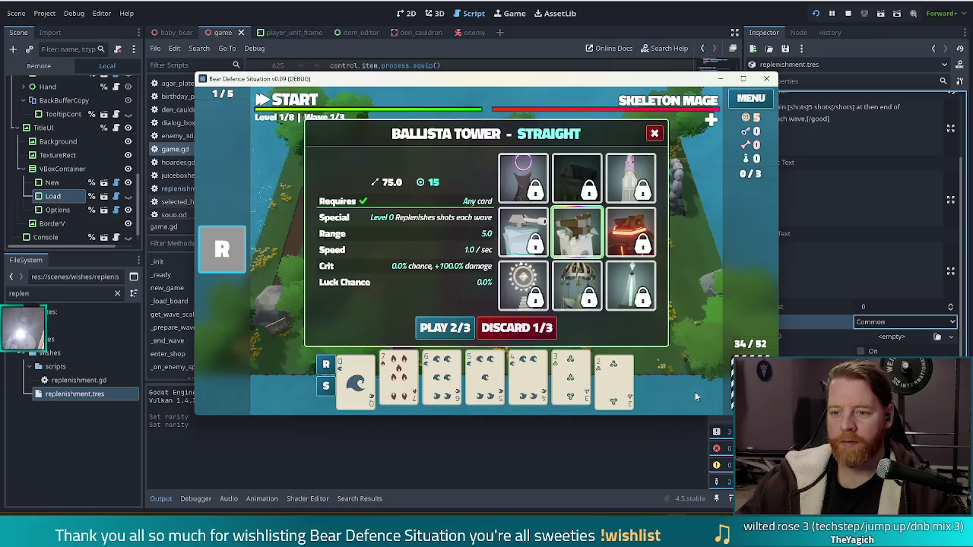
left_click(445, 328)
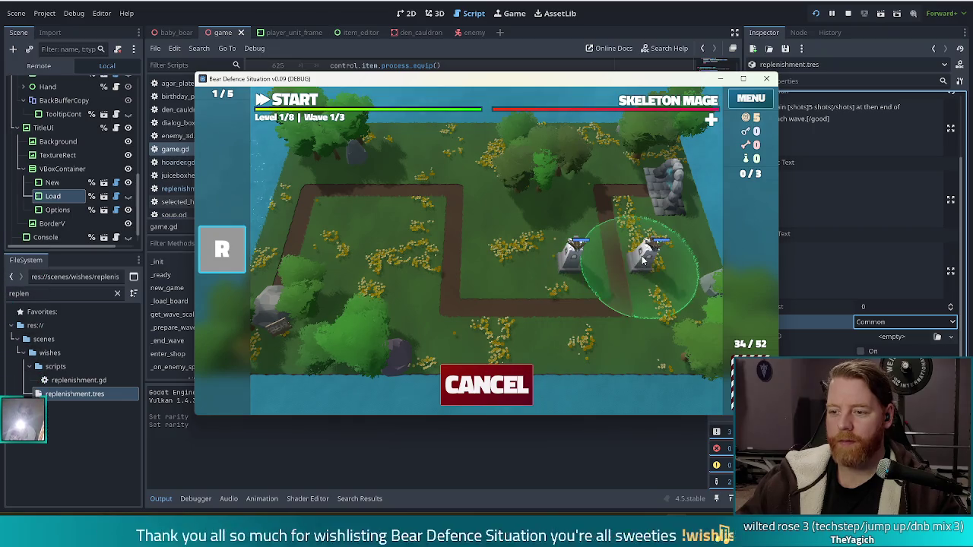
left_click(648, 257)
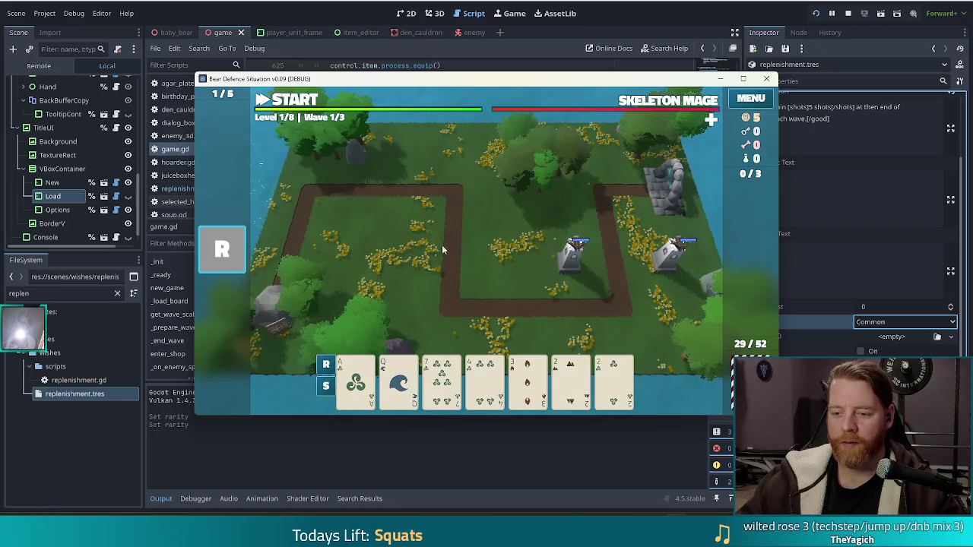
Discard a card, then play Two Pair (Queens and 2s) as a third ballista tower.
left_click(525, 369)
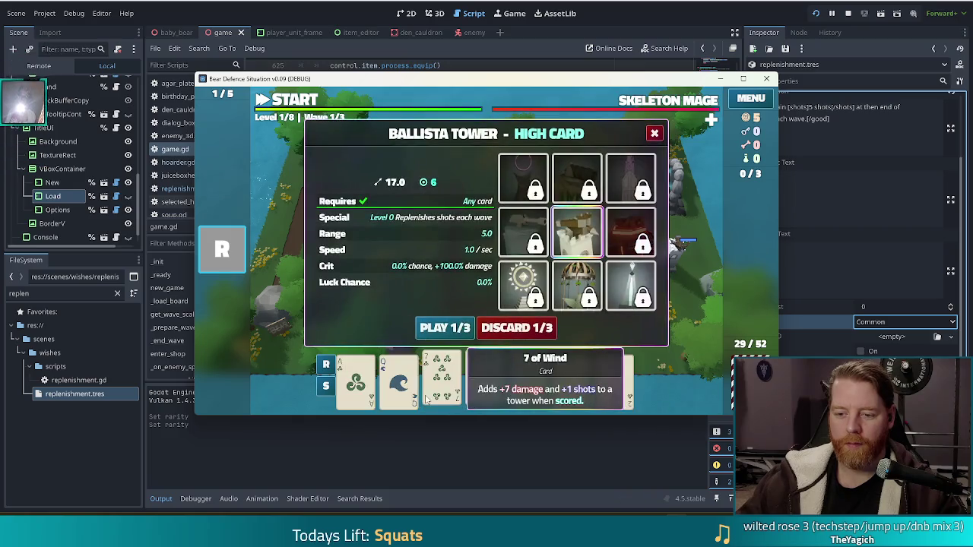
left_click(521, 326)
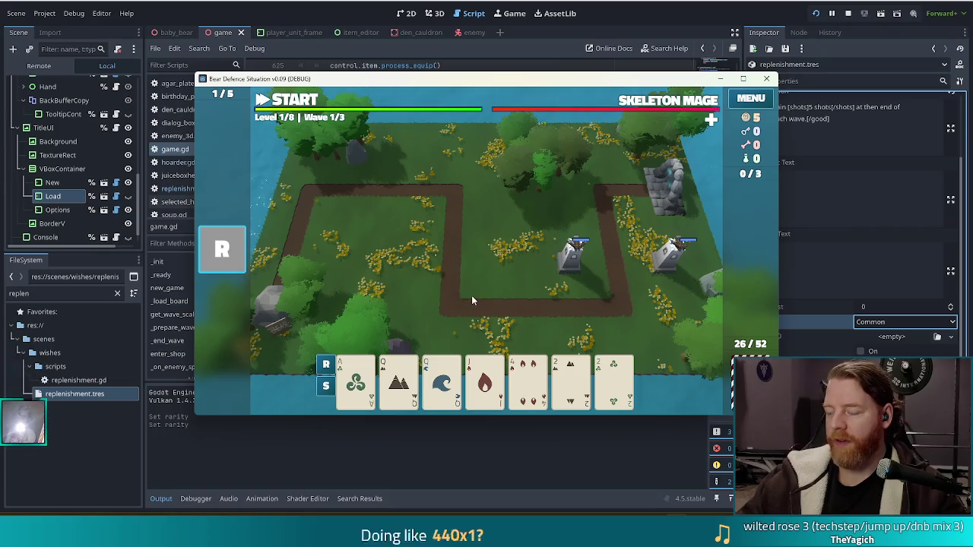
left_click(442, 380)
left_click(399, 380)
left_click(571, 380)
left_click(615, 380)
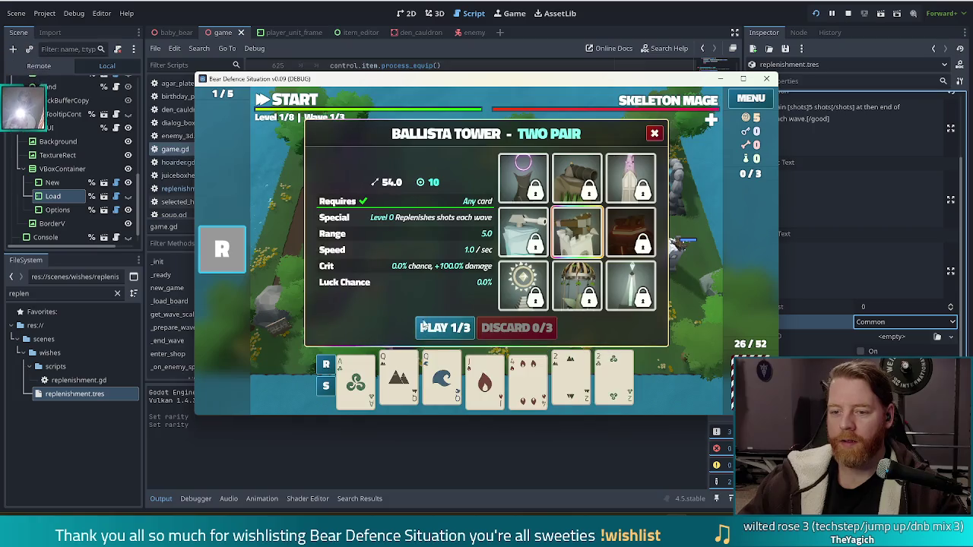
left_click(444, 327)
left_click(601, 276)
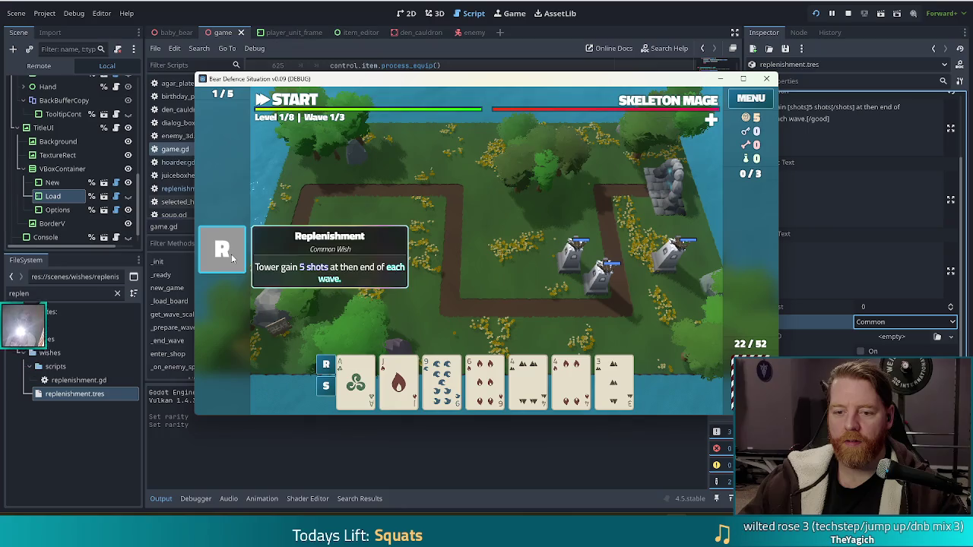
Inspect the stats of each placed ballista tower.
left_click(572, 264)
left_click(598, 181)
left_click(600, 280)
left_click(599, 181)
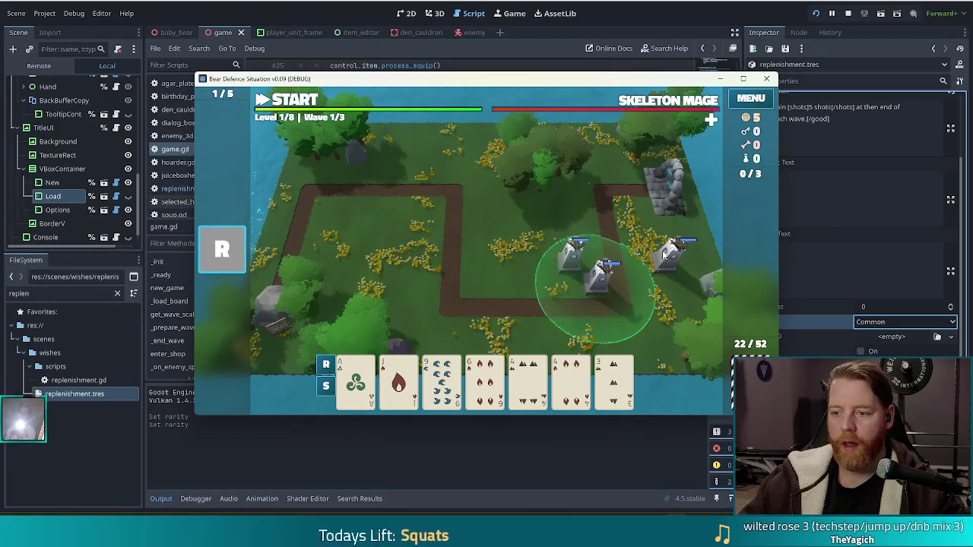
left_click(667, 255)
left_click(598, 182)
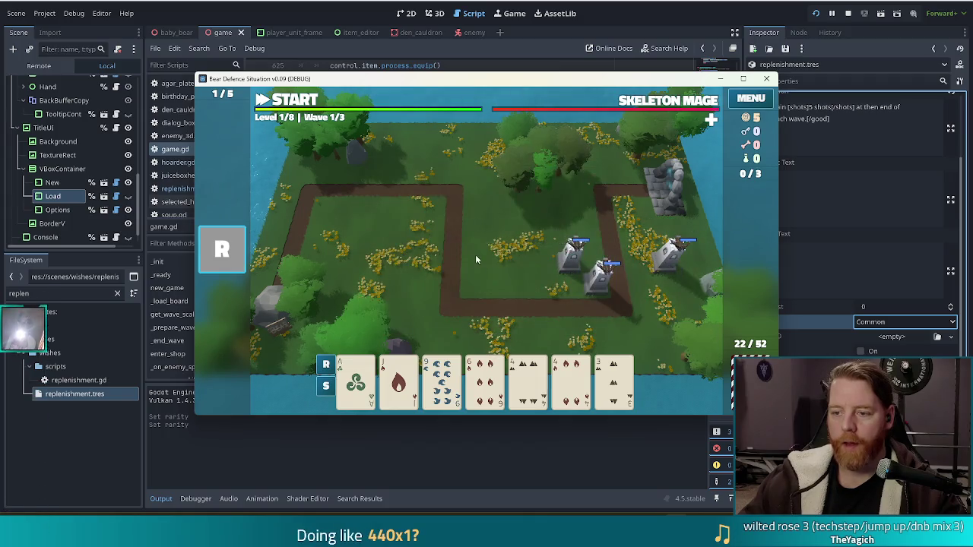
Run the first wave, check the towers' damage afterwards, and return to the script editor.
left_click(321, 111)
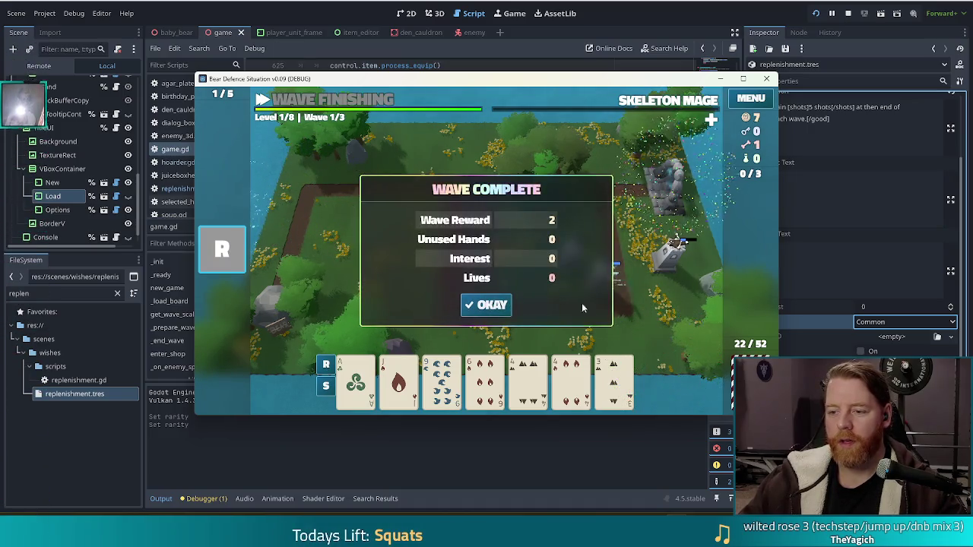
left_click(495, 307)
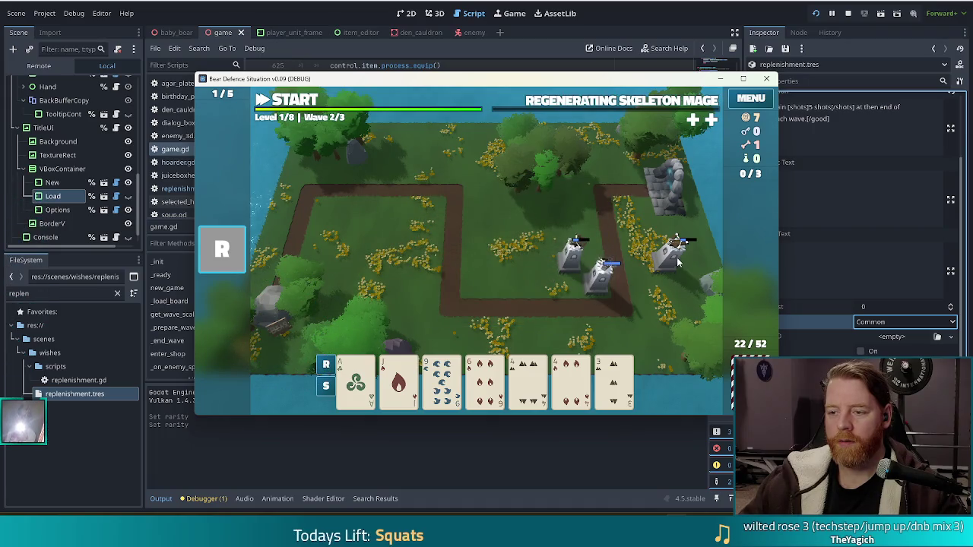
left_click(676, 257)
left_click(599, 175)
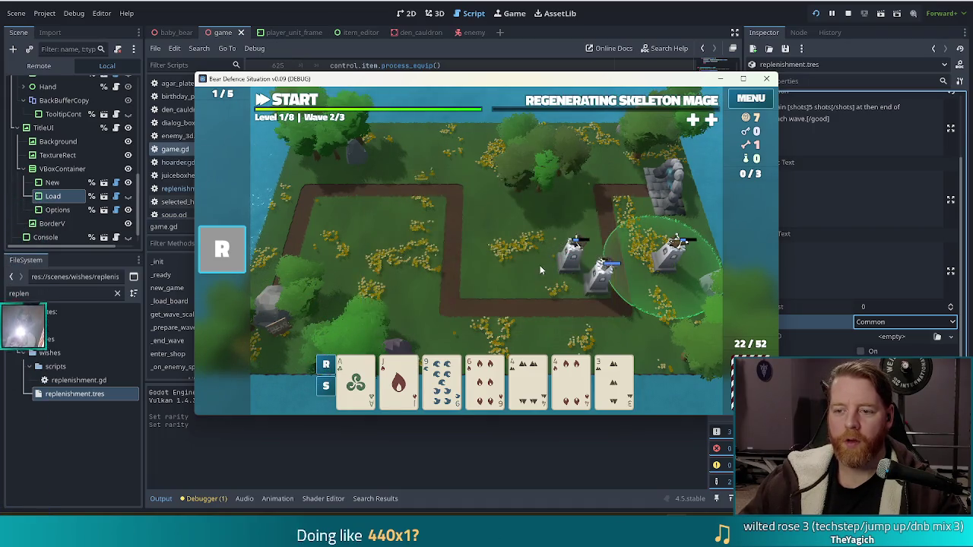
left_click(574, 270)
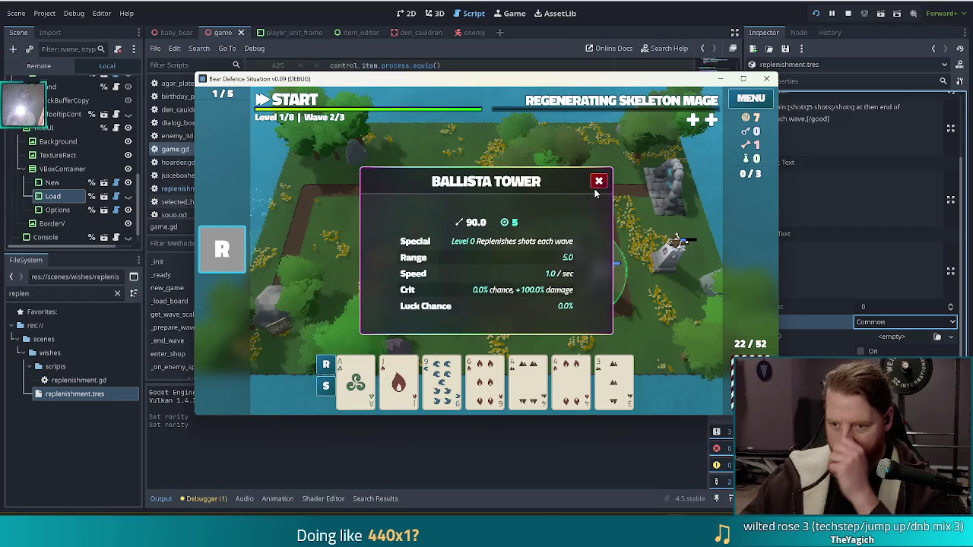
left_click(554, 51)
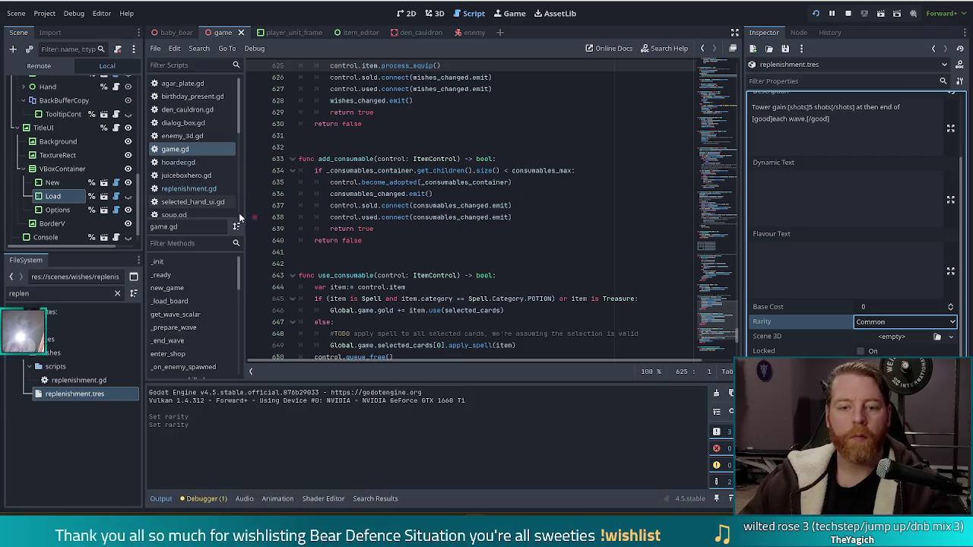
Set a breakpoint on line 9 of replenishment.gd, then close the game's tower popup.
left_click(190, 188)
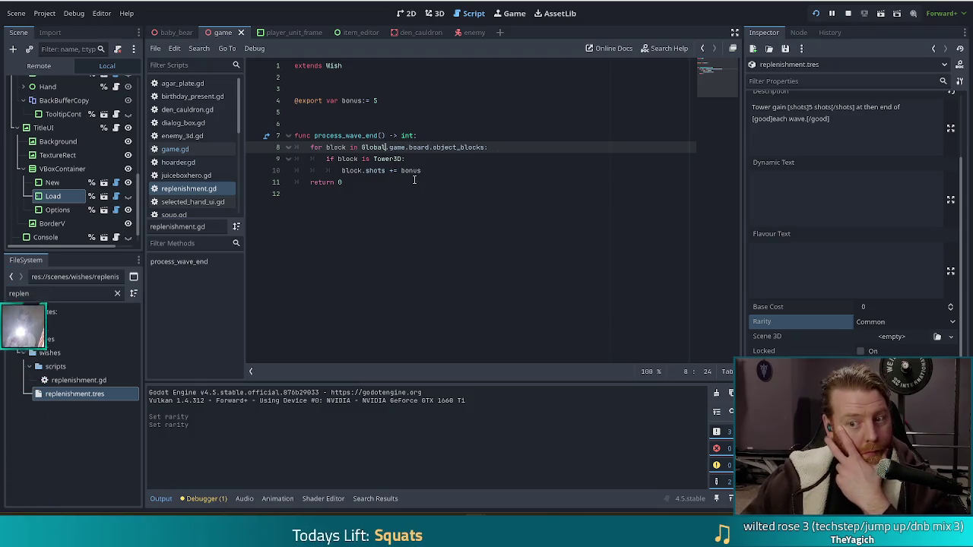
left_click(457, 169)
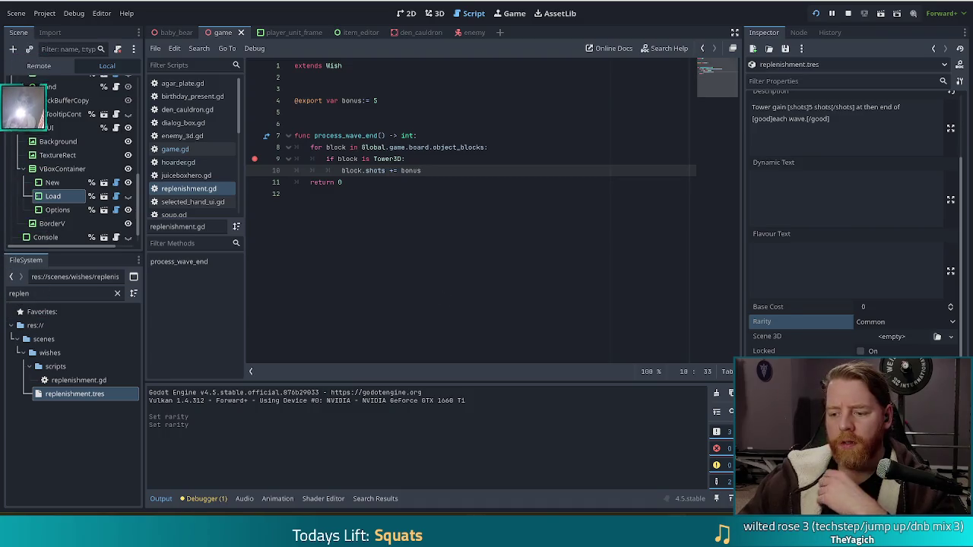
key("alt+Tab")
left_click(597, 180)
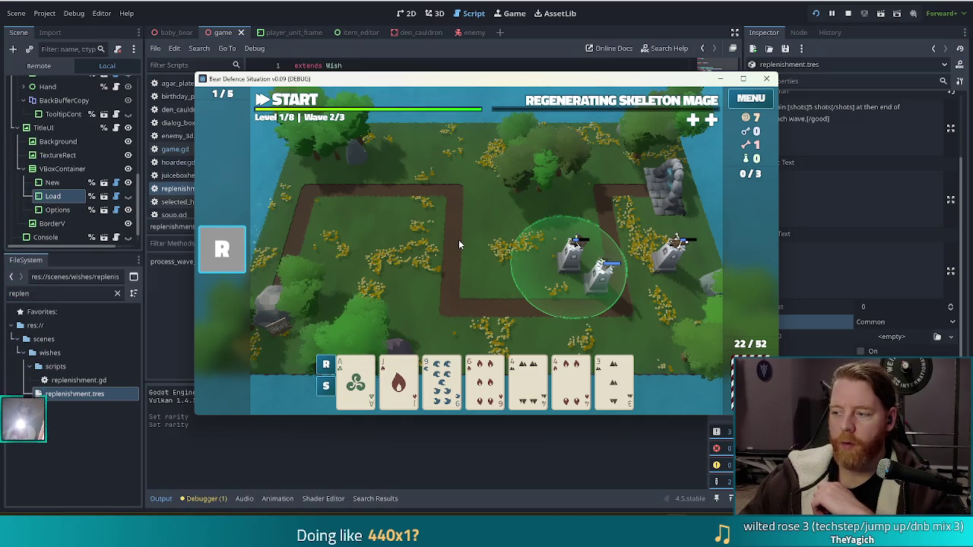
Discard the 6 of Fire and 3 of Earth, then place a Two Pair (9s and 4s) tower.
left_click(484, 244)
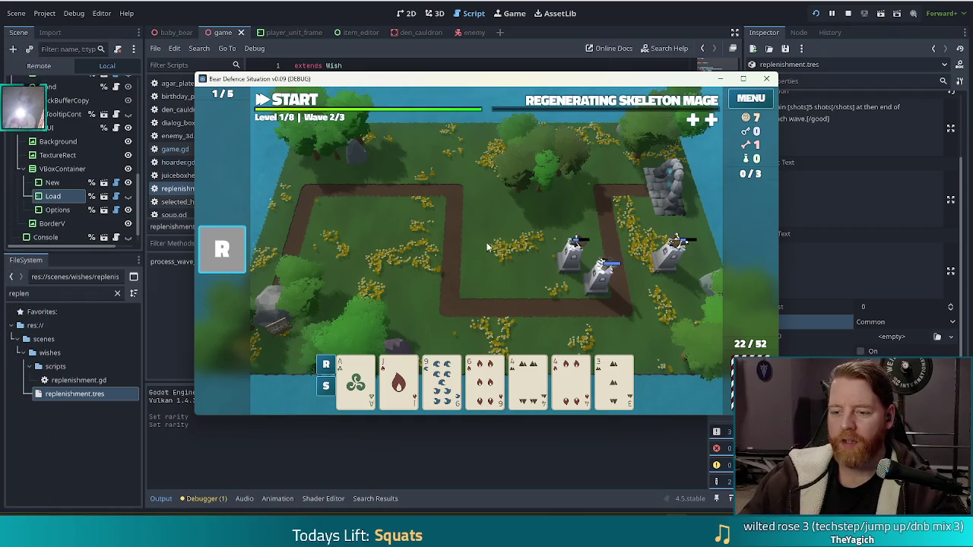
left_click(613, 380)
left_click(487, 380)
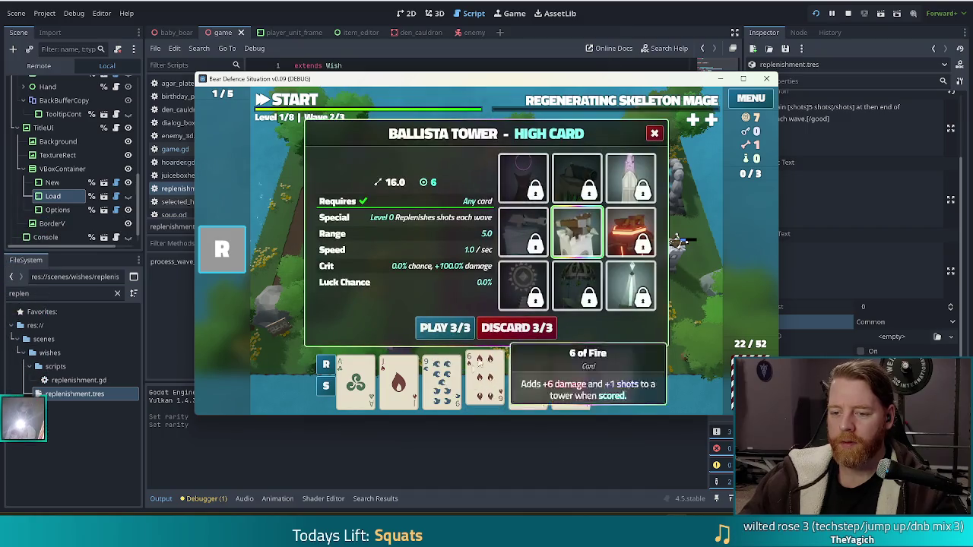
left_click(533, 327)
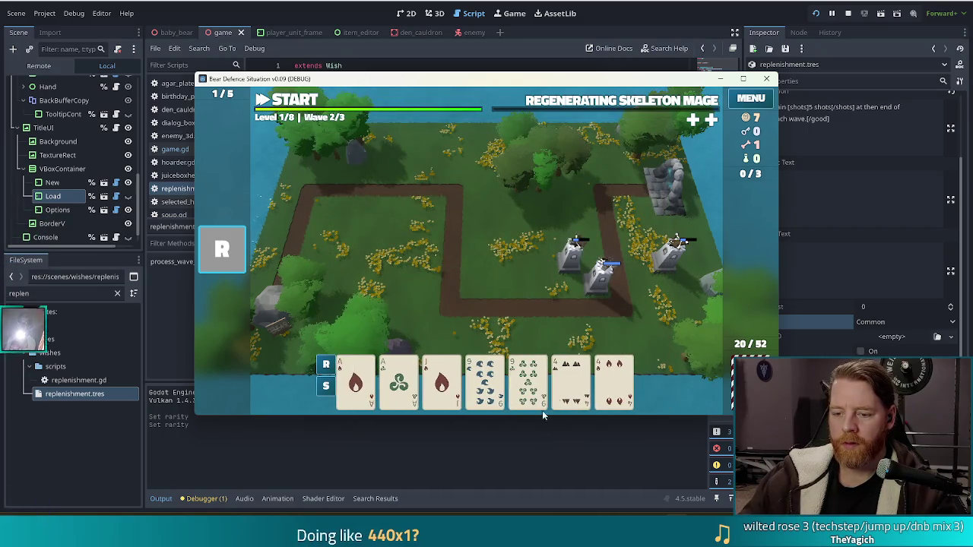
left_click(525, 384)
left_click(486, 384)
left_click(572, 384)
left_click(614, 384)
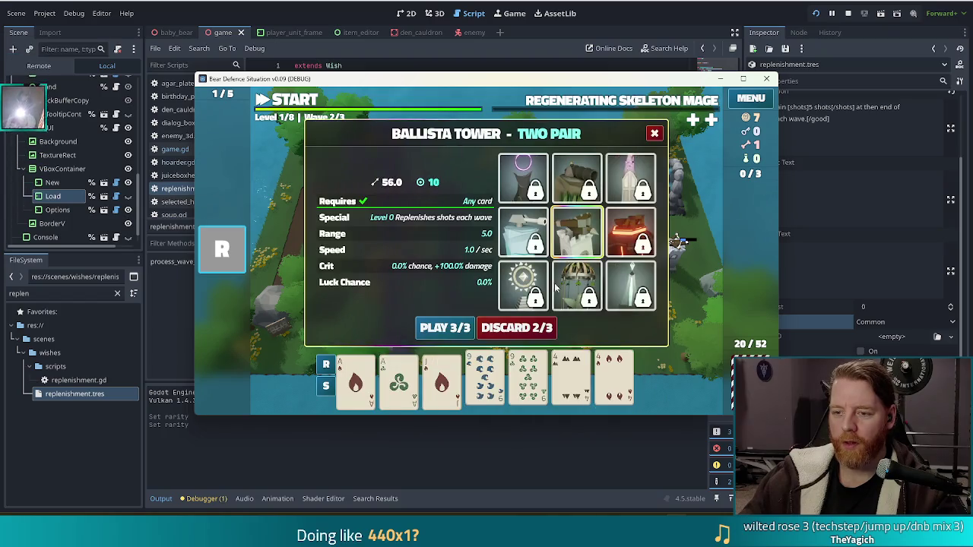
left_click(467, 329)
left_click(600, 275)
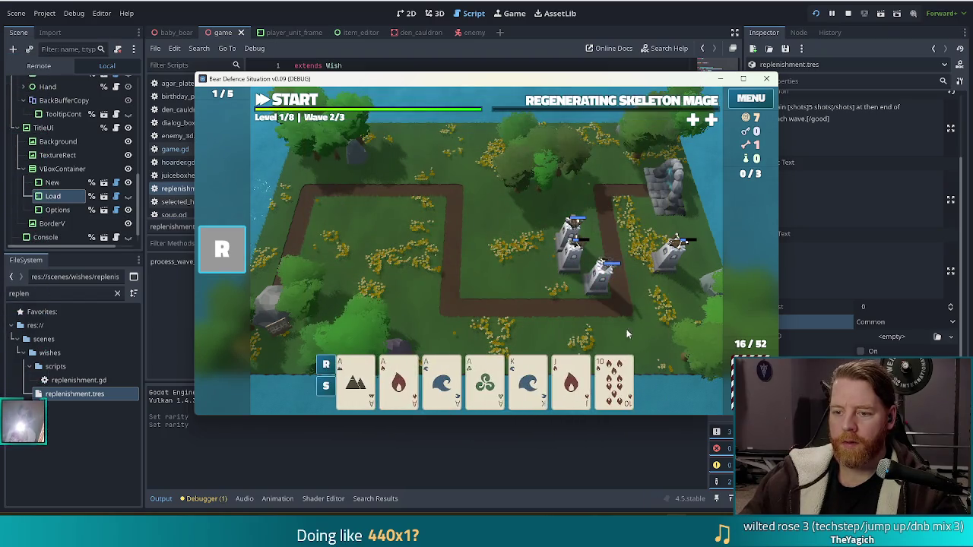
Place a Four of a Kind aces tower by the top-right tower and start wave 2.
left_click(355, 384)
left_click(399, 384)
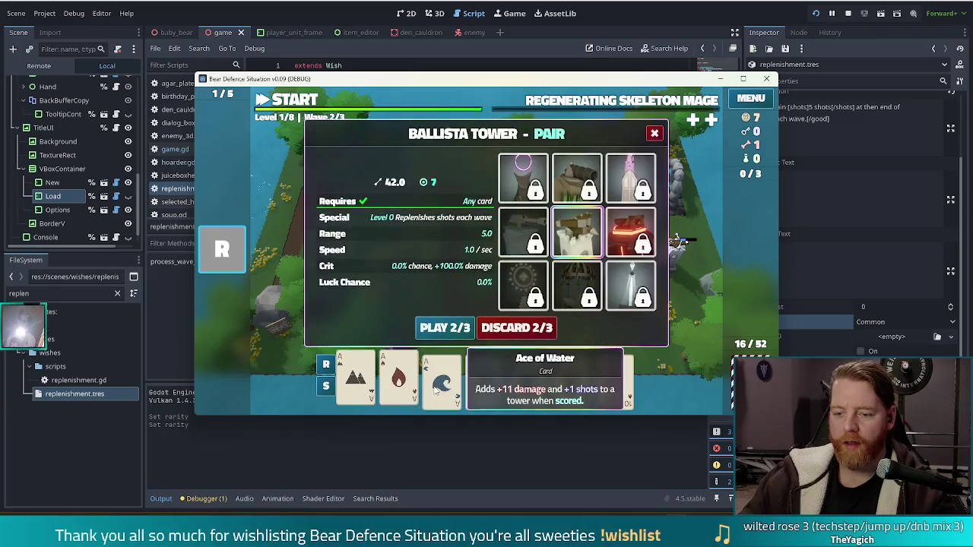
left_click(442, 384)
left_click(485, 383)
left_click(445, 328)
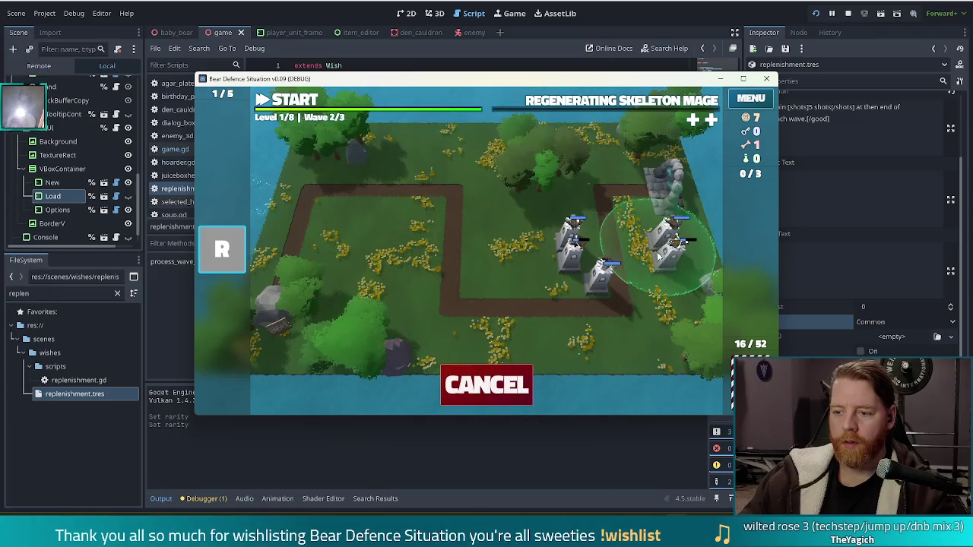
left_click(654, 253)
left_click(301, 106)
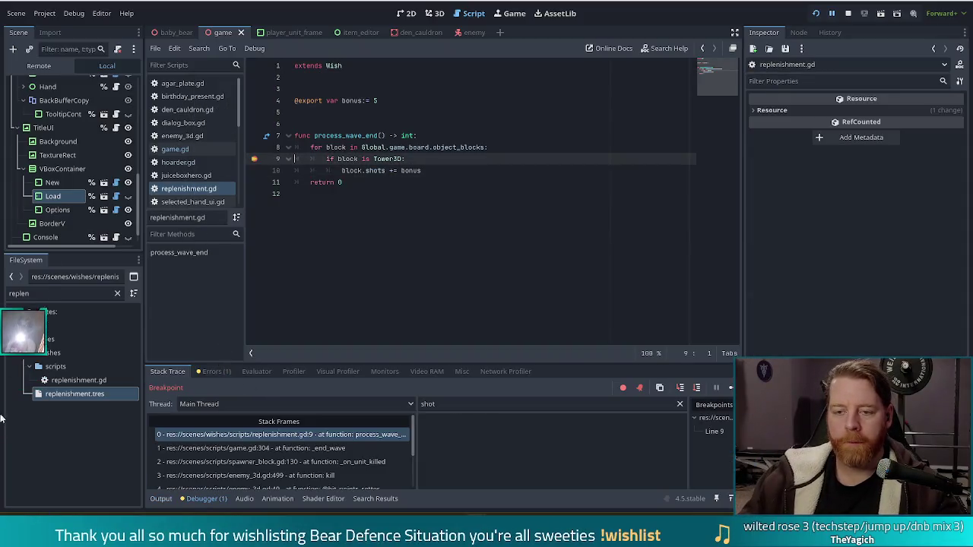
Move the breakpoint from line 9 to line 10 and resume the paused game.
left_click(254, 170)
left_click(253, 159)
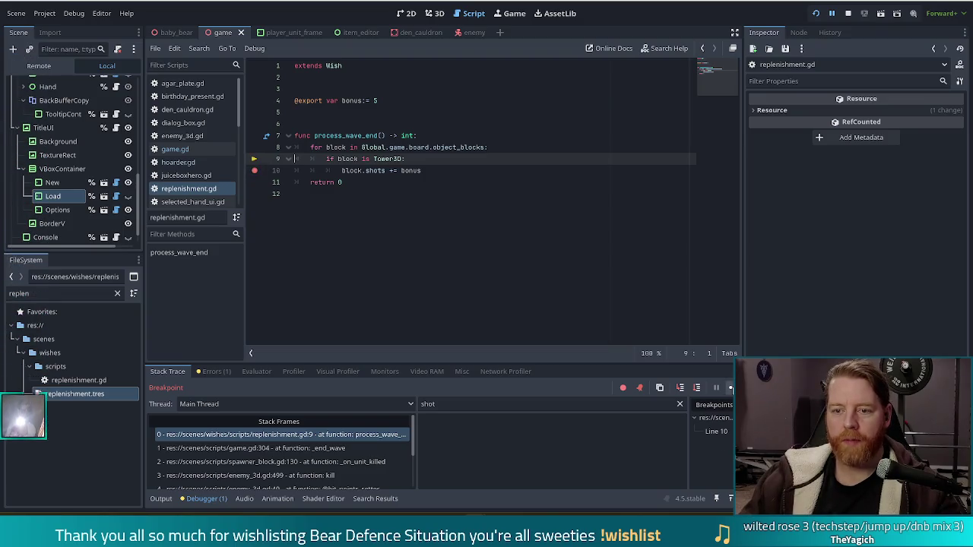
left_click(730, 387)
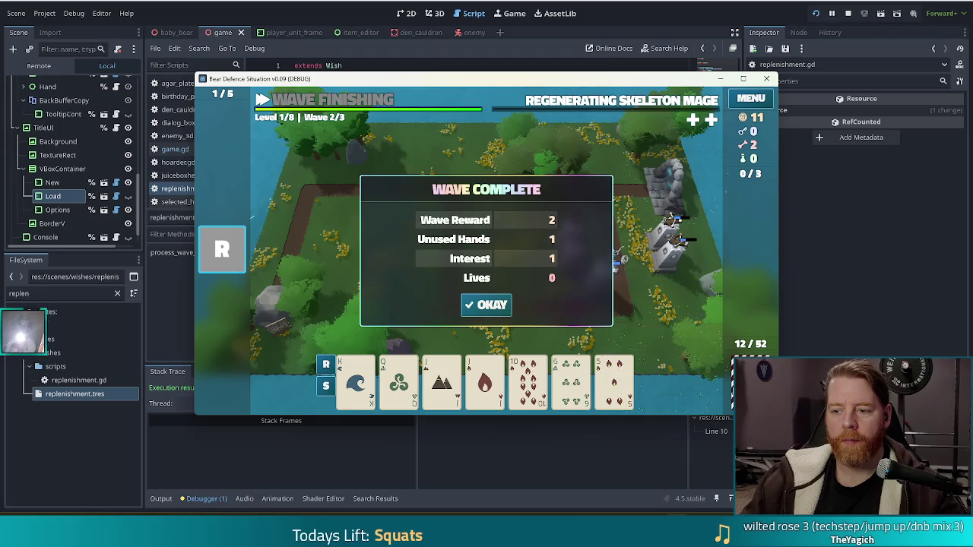
left_click(457, 4)
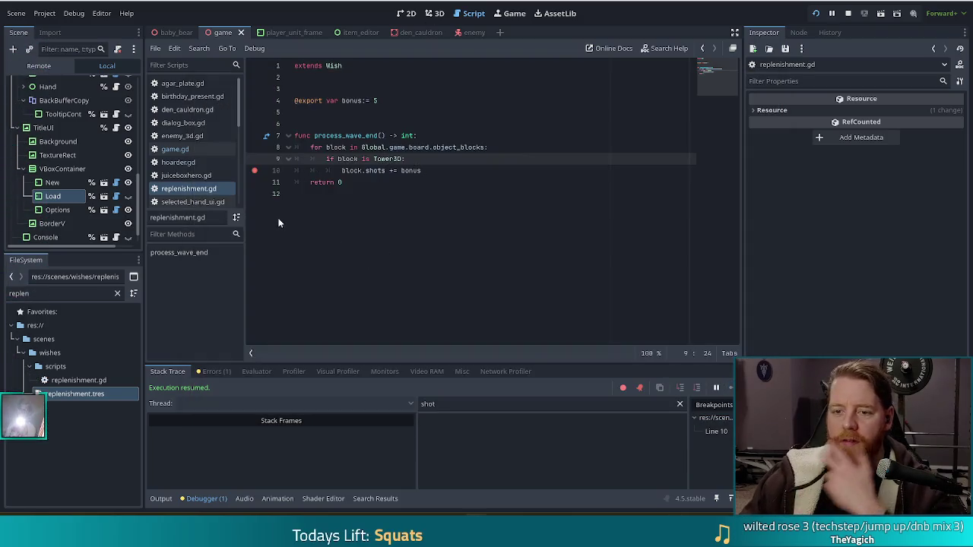
Put the breakpoint back on line 9, dismiss the wave summary, and stop the game.
left_click(255, 159)
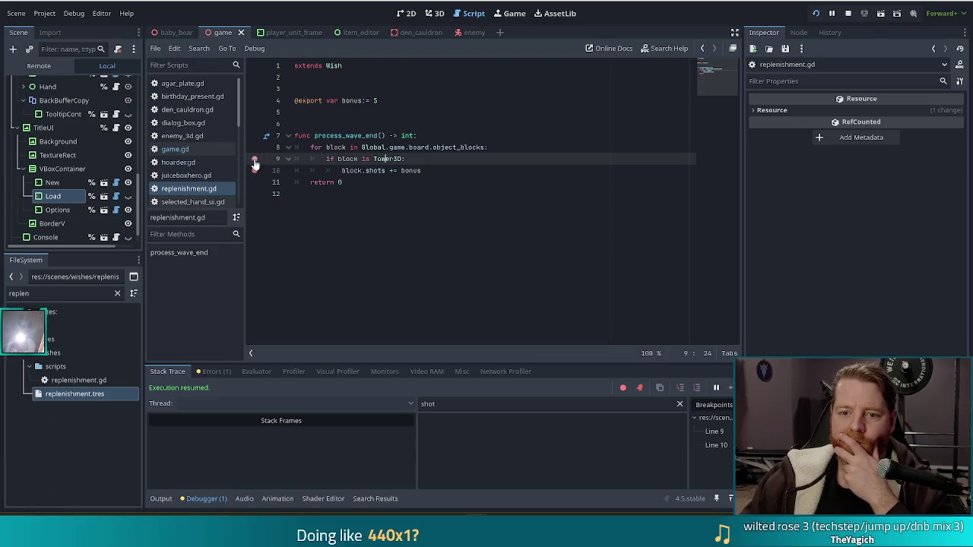
left_click(255, 171)
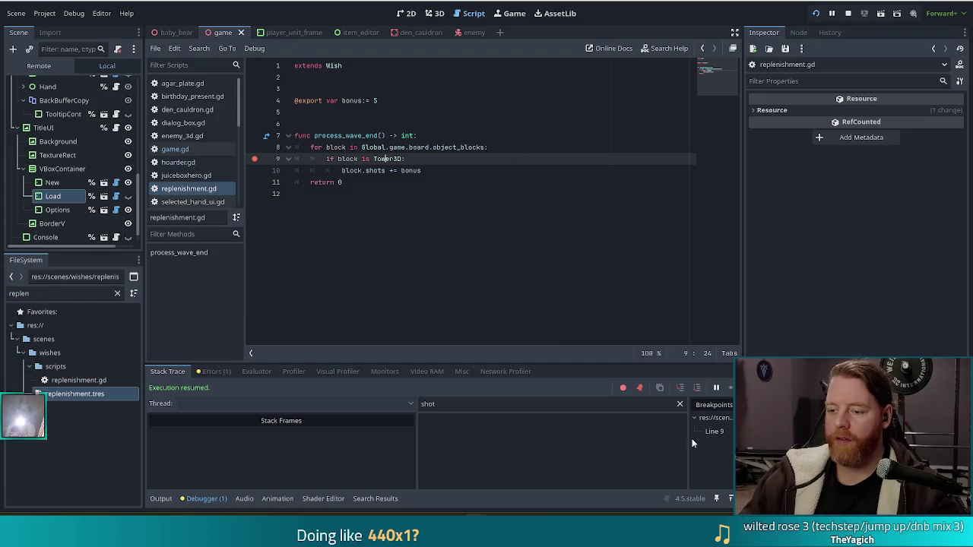
left_click(671, 514)
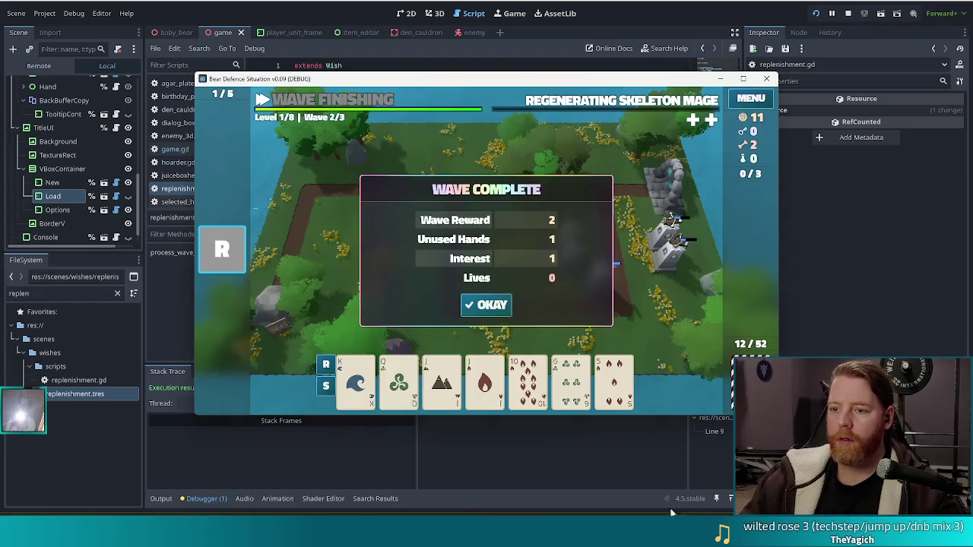
left_click(487, 305)
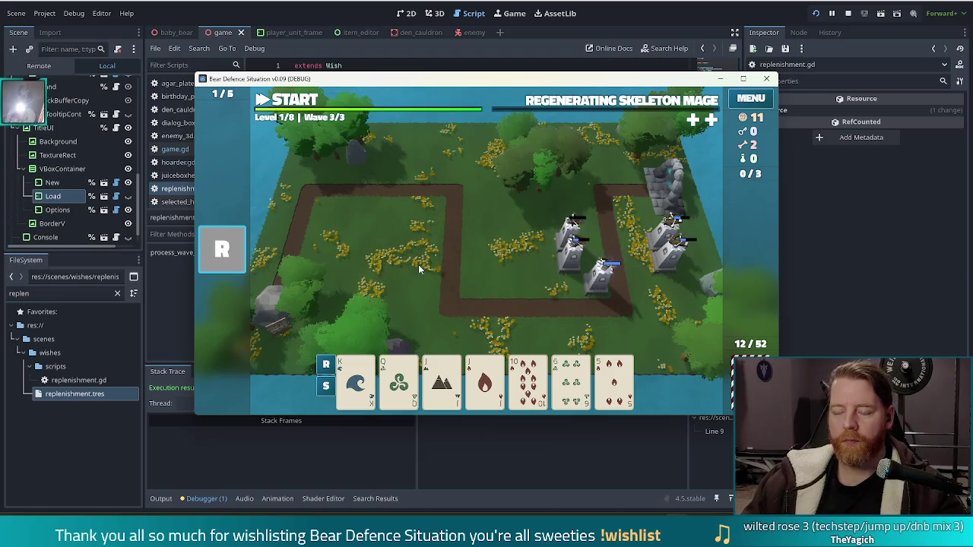
left_click(847, 13)
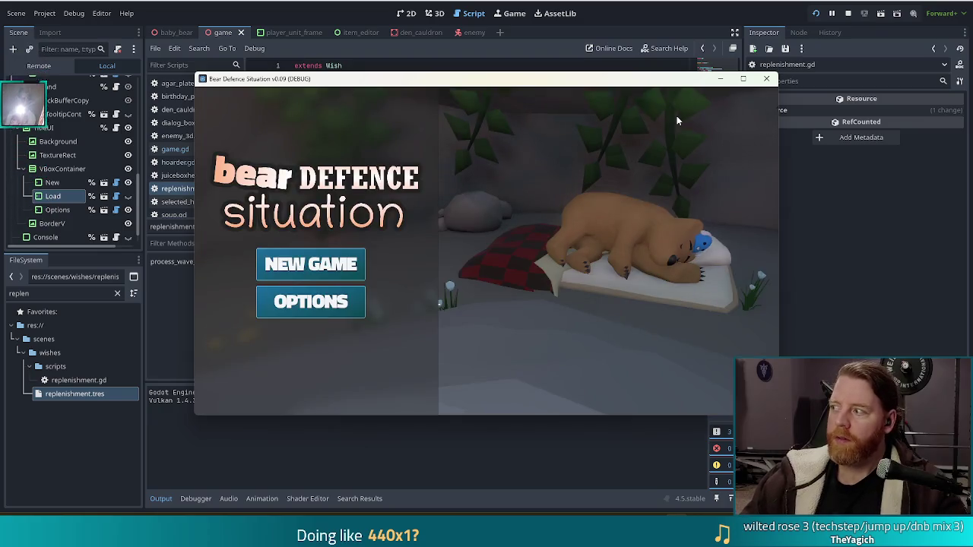
Start a new game, place a Ballista Tower from the 10 of clubs, and resume from the breakpoint.
left_click(292, 281)
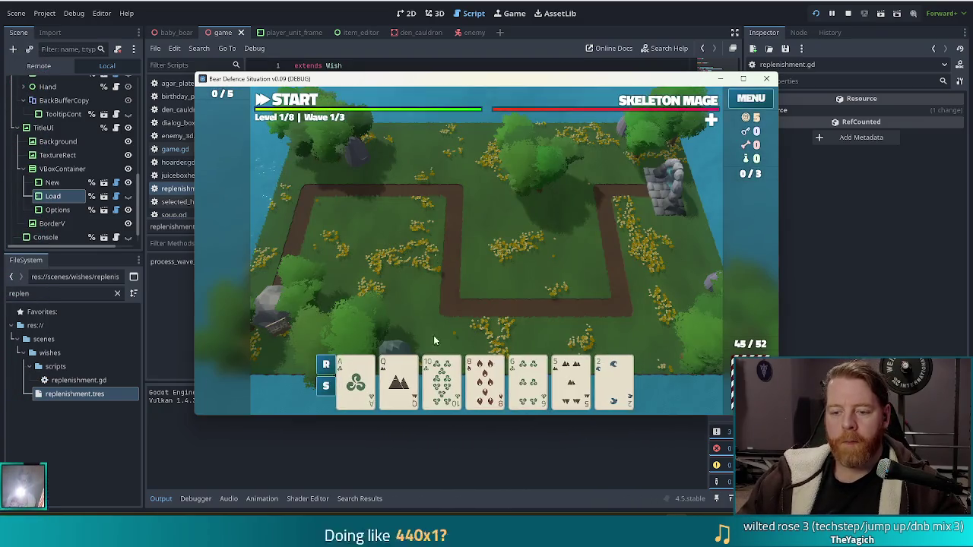
left_click(441, 376)
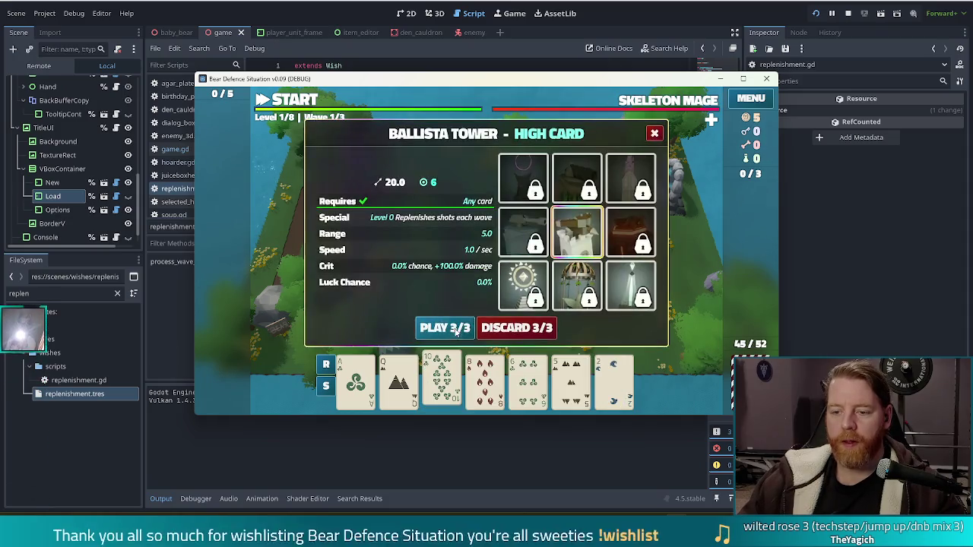
left_click(446, 328)
left_click(547, 265)
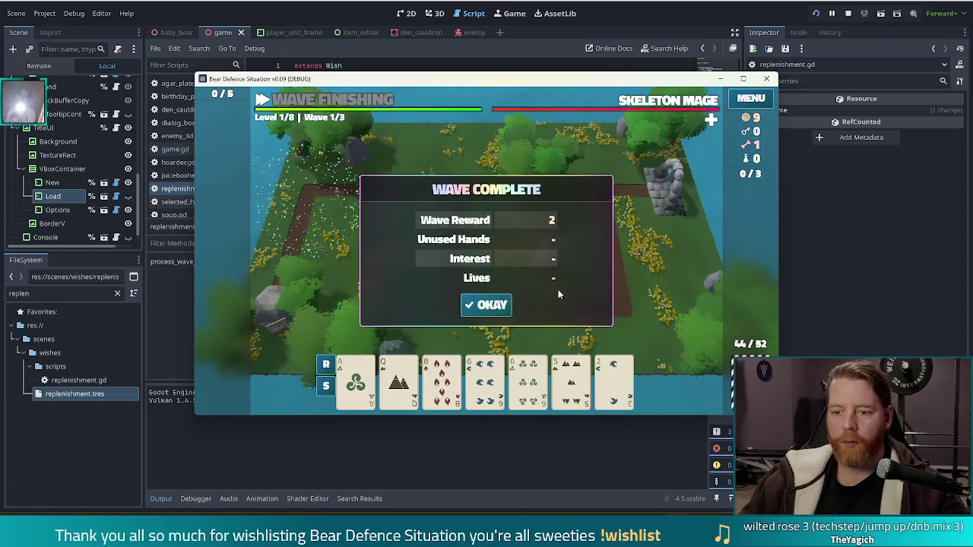
left_click(491, 307)
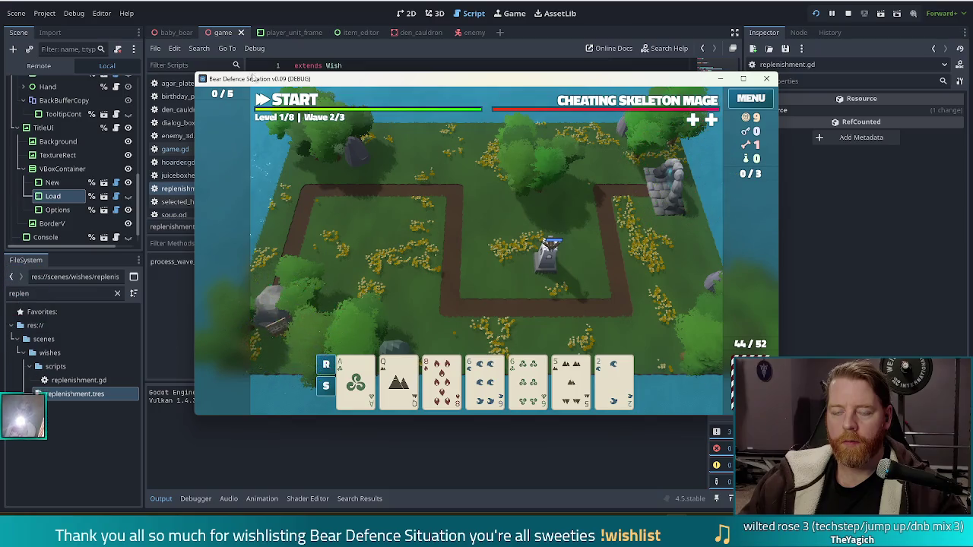
key("F12")
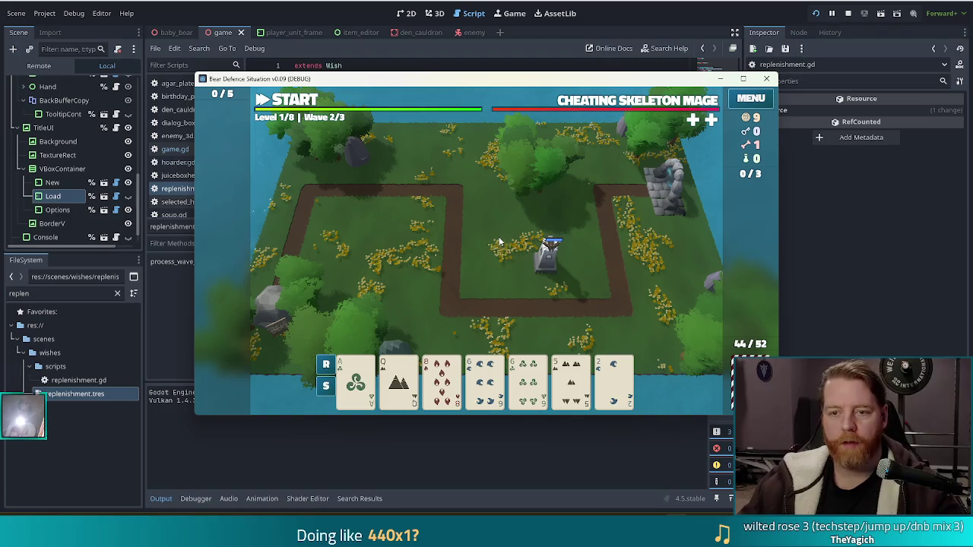
Add the Replenishment wish via 'add_wish replenishment' and end the wave to hit the breakpoint.
key("grave")
type("add_wish replenishme")
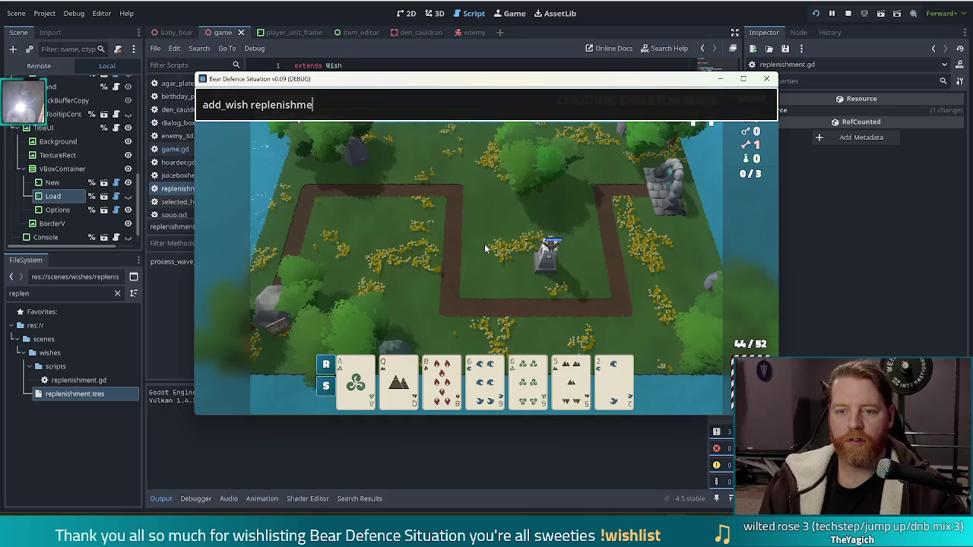
type("nt")
key("Return")
key("grave")
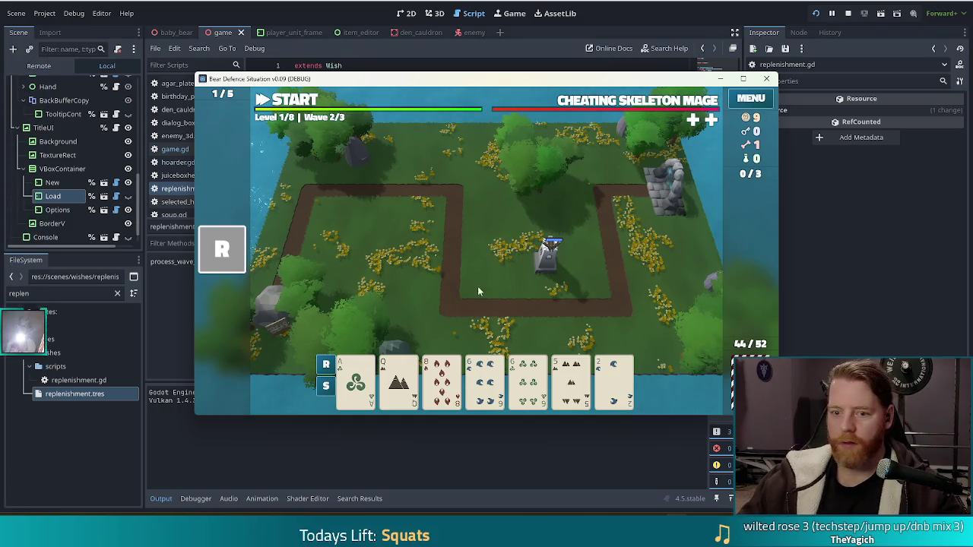
mouse_move(222, 250)
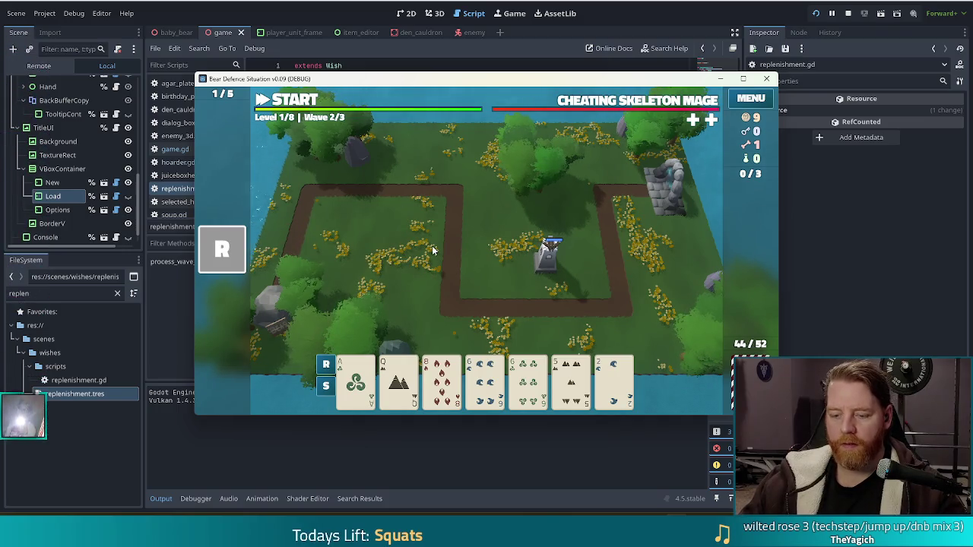
key("space")
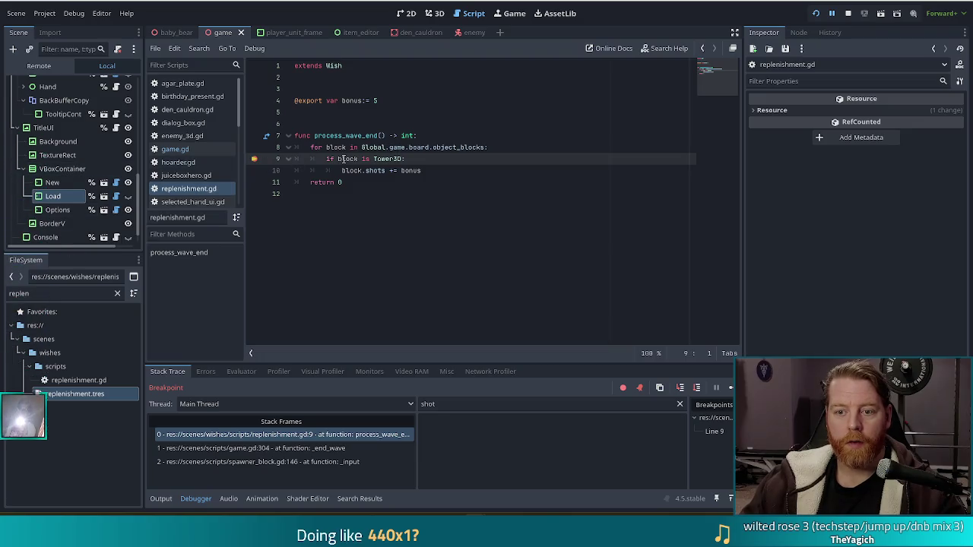
Stop the game, make line 8 loop over object_blocks.values(), and save replenishment.gd.
mouse_move(349, 159)
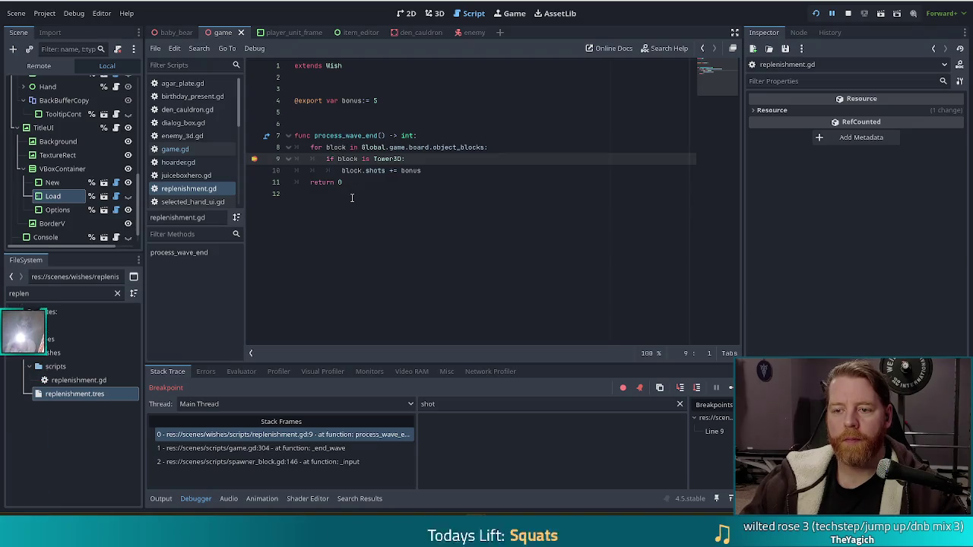
left_click_drag(421, 148, 425, 137)
left_click(488, 147)
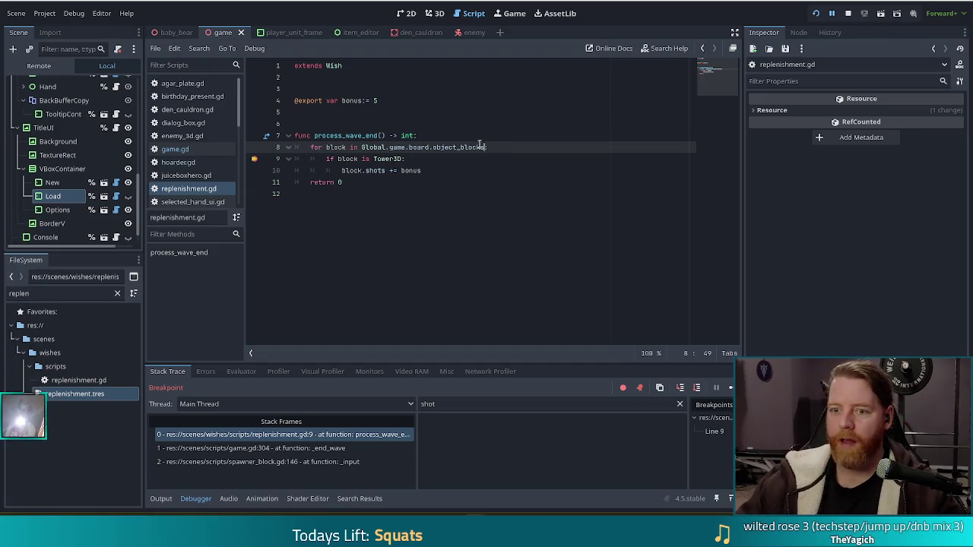
type(".get")
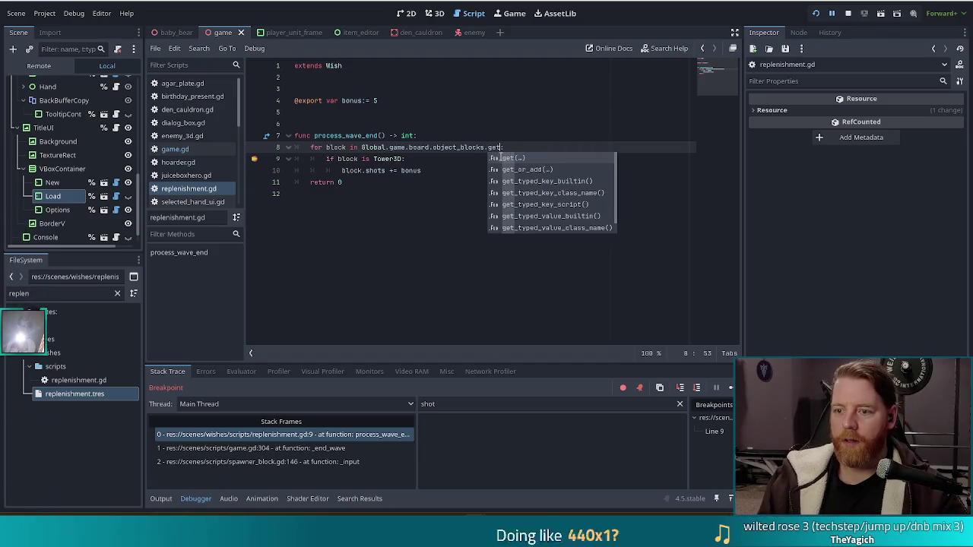
type("_valu")
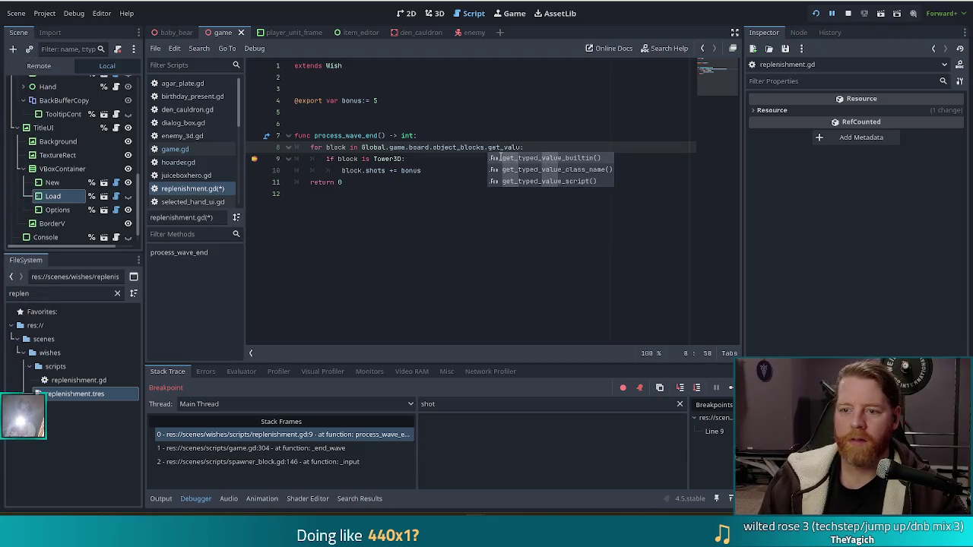
type("es")
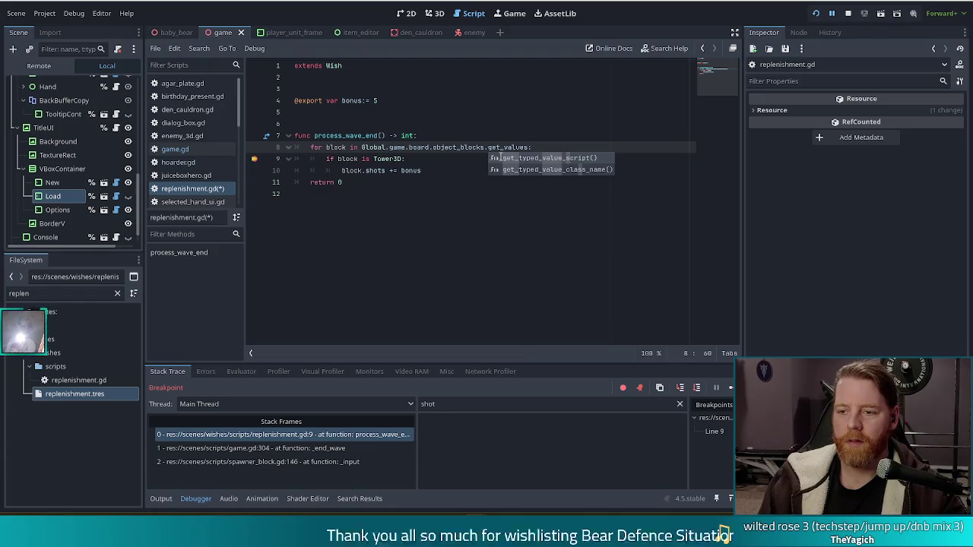
key("F8")
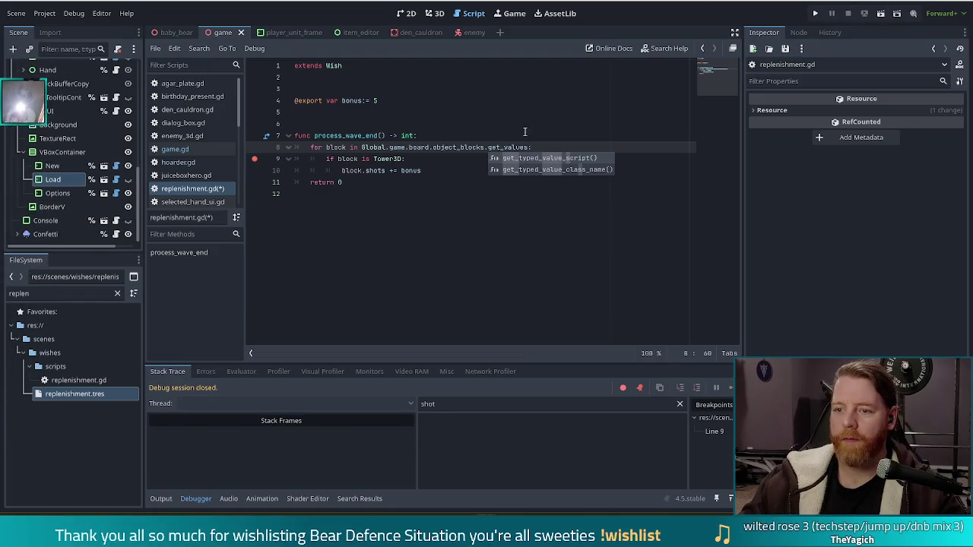
double_click(509, 147)
key("BackSpace")
key("BackSpace")
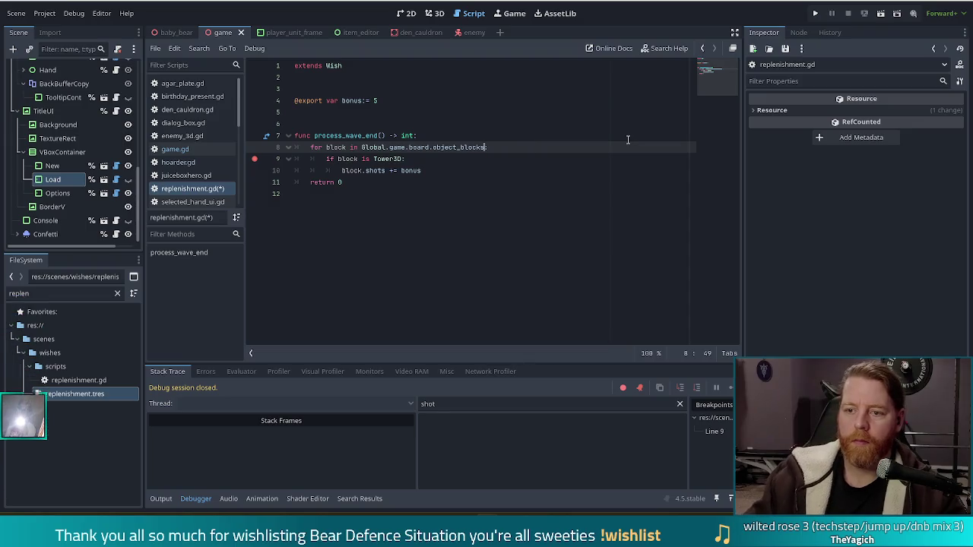
type(".val")
key("Return")
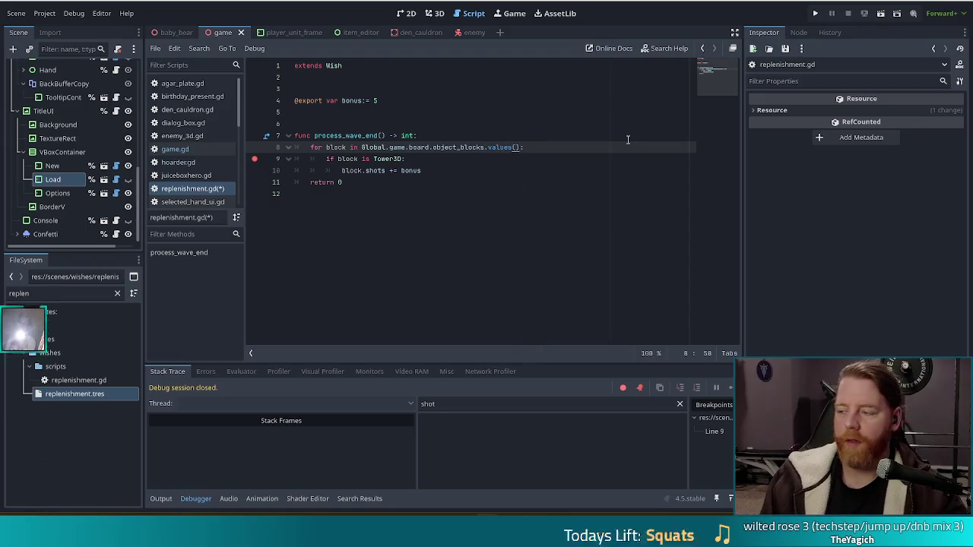
key("ctrl+s")
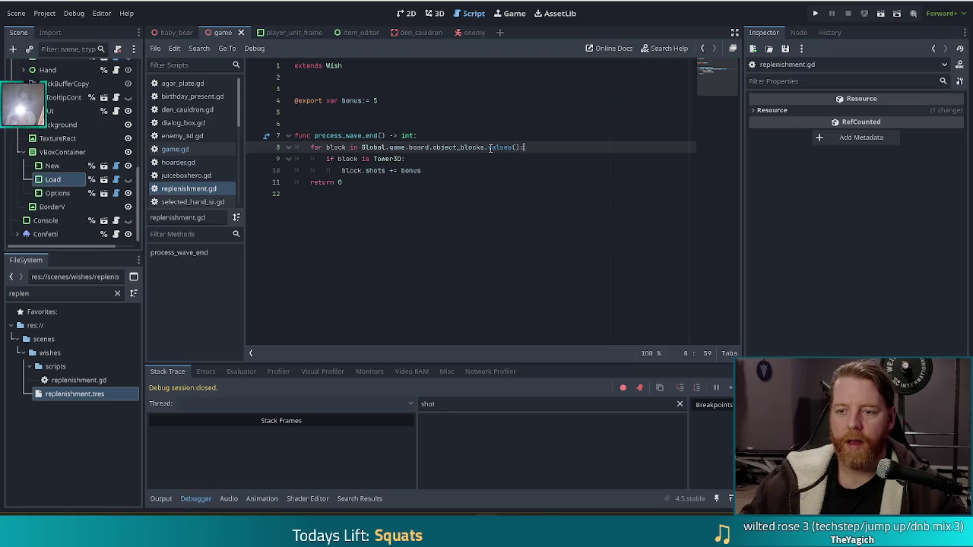
Relaunch the game to test the edited loop.
triple_click(490, 147)
left_click_drag(471, 146, 524, 146)
key("Left")
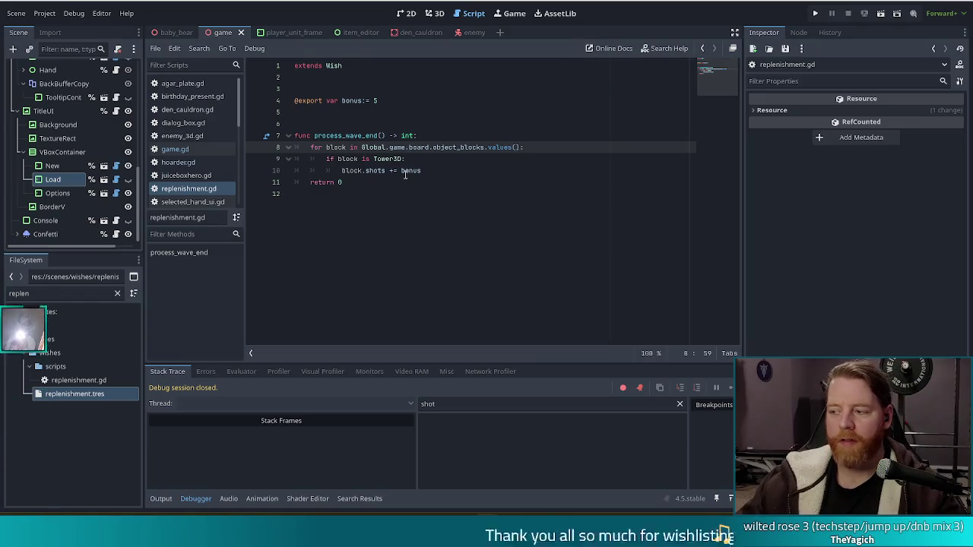
left_click(817, 14)
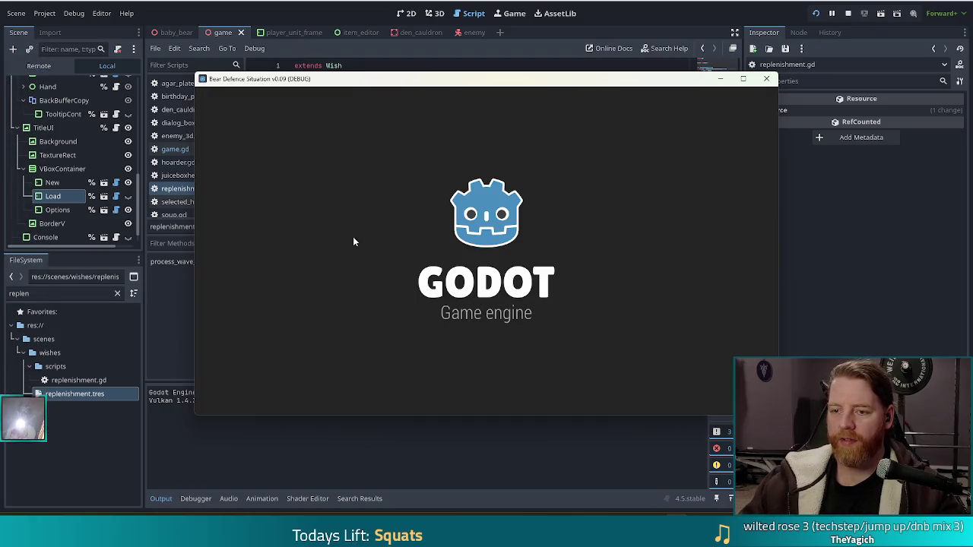
Start a new game, run the first wave and dismiss the wave summaries to reach Level 2/8.
left_click(323, 272)
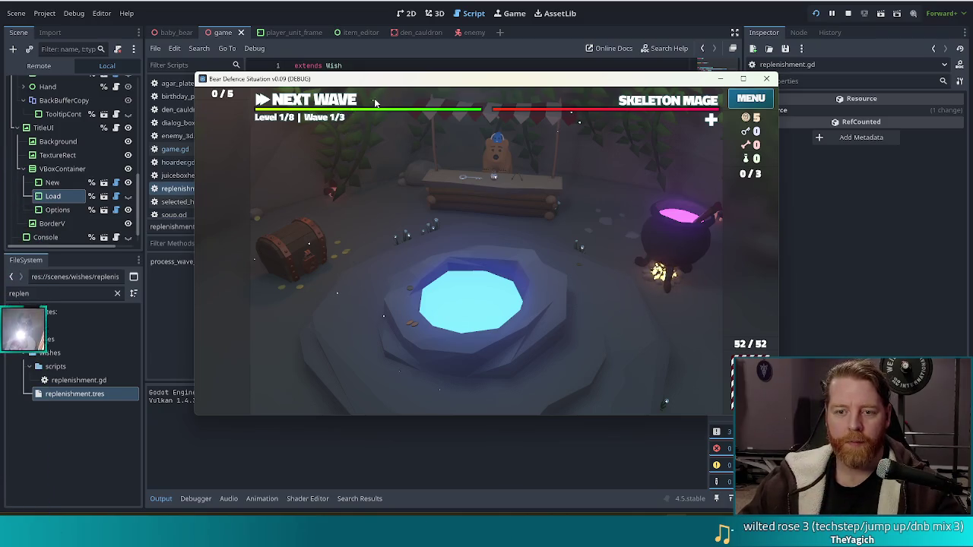
left_click(336, 105)
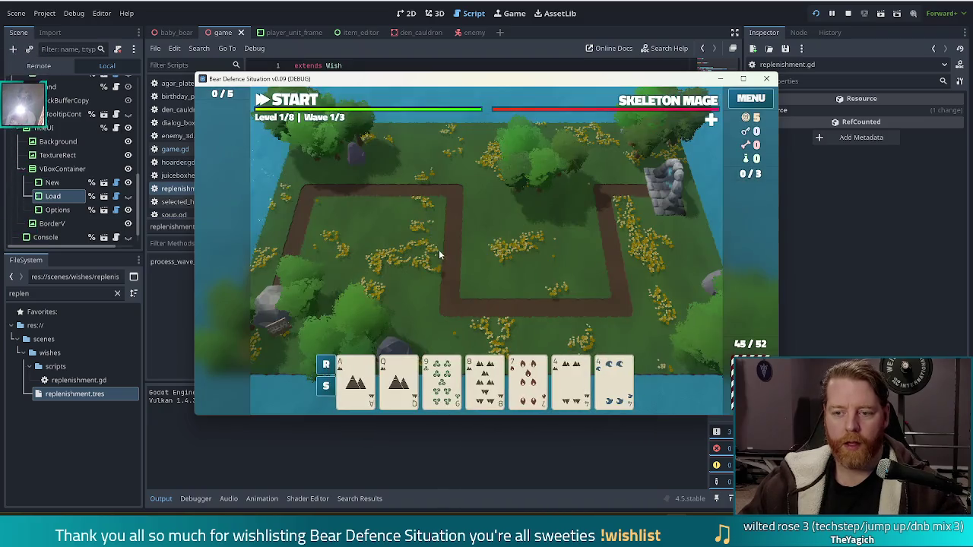
left_click(494, 304)
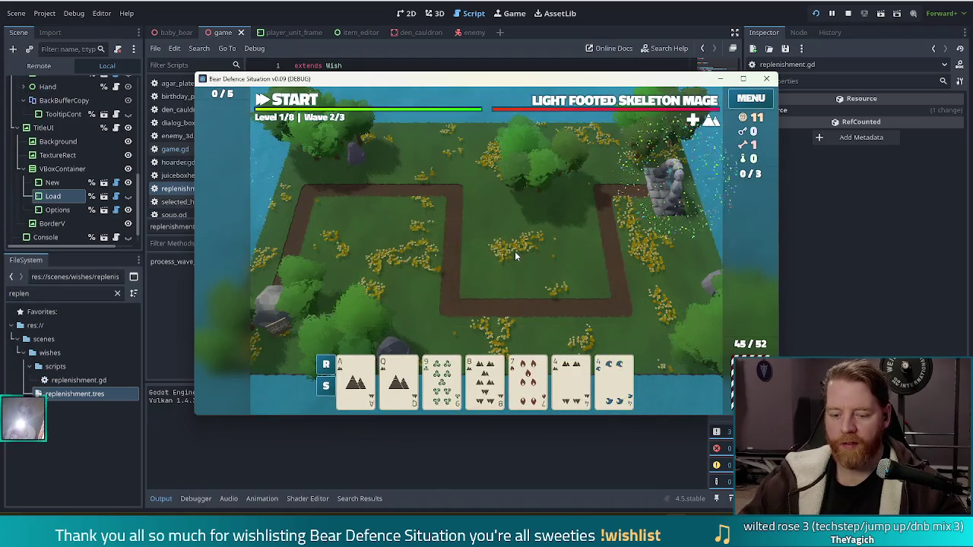
left_click(494, 304)
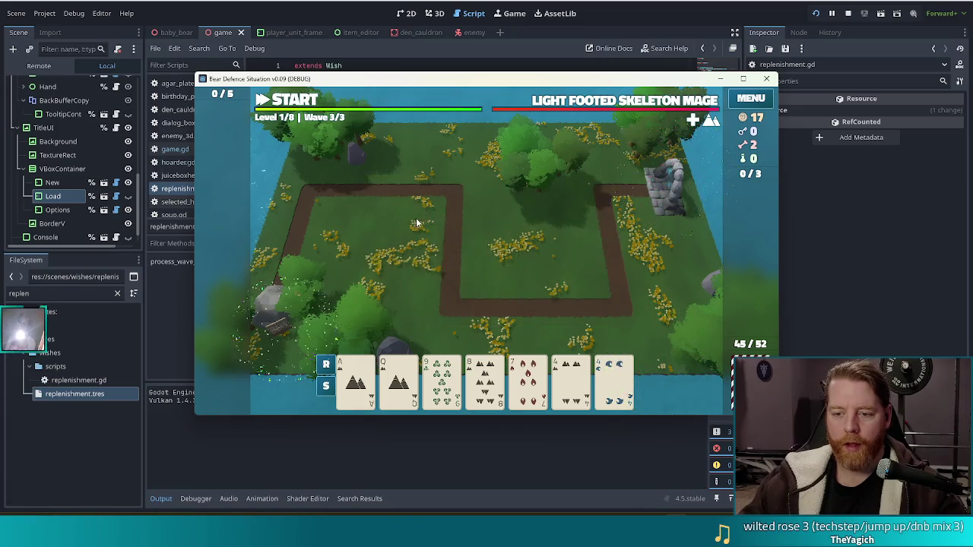
left_click(493, 304)
mouse_move(563, 240)
mouse_move(589, 249)
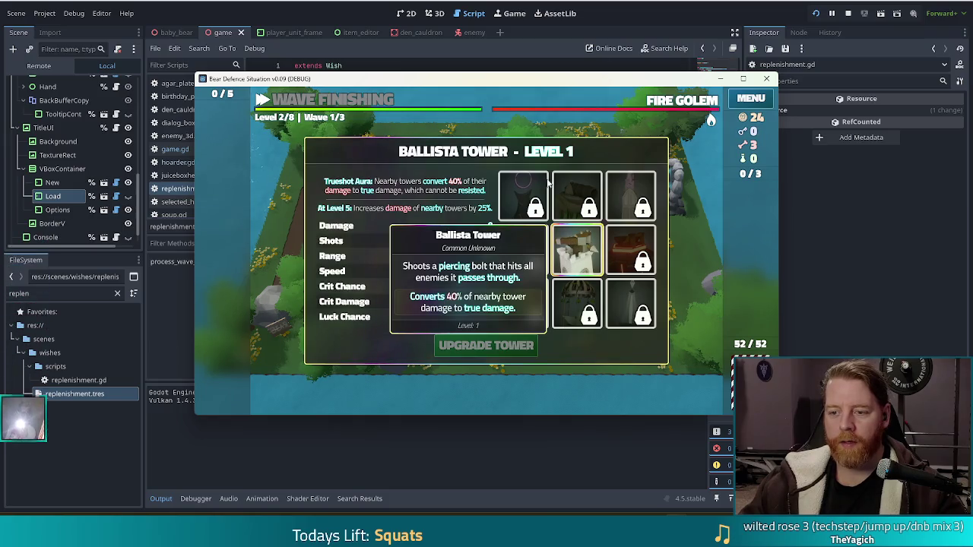
Try the Ballista upgrade bonus on Damage, Shots, Range, Speed, Crit Chance, then Crit Damage.
left_click(381, 225)
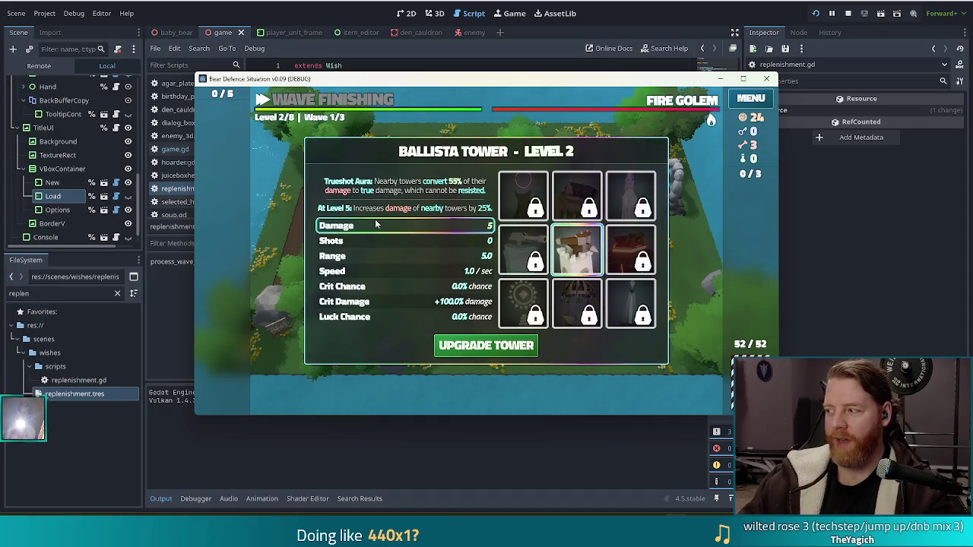
left_click(376, 240)
left_click(375, 257)
left_click(374, 271)
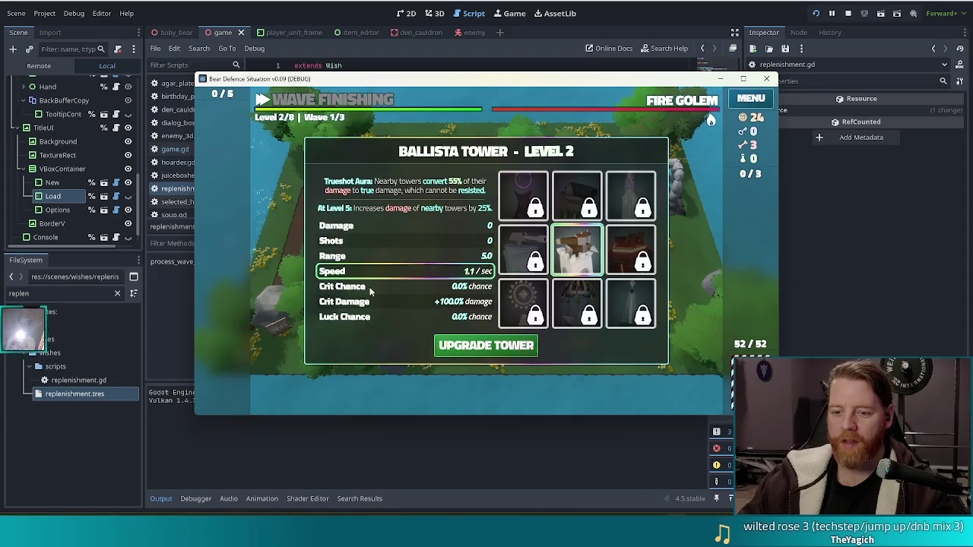
left_click(370, 286)
left_click(367, 301)
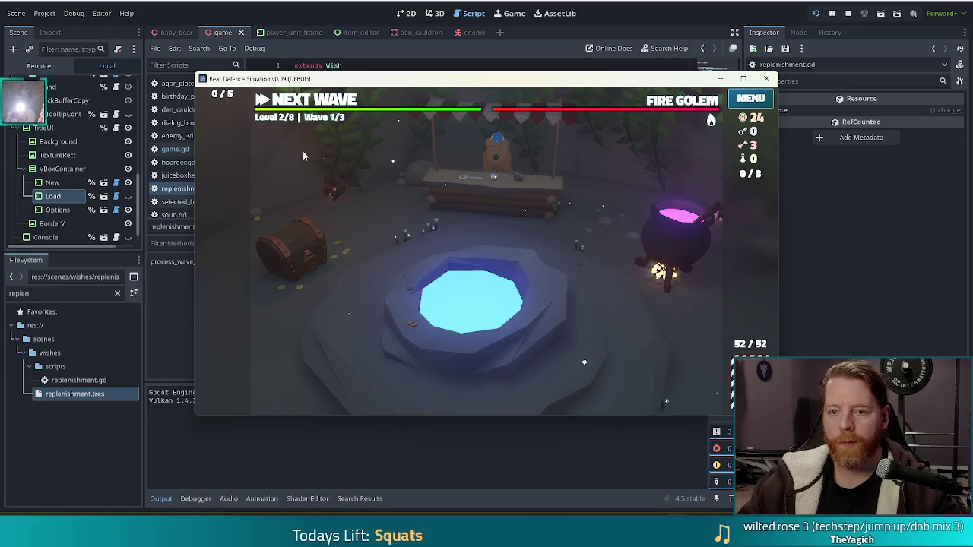
Run 'upgrade' in the in-game console, close the console, and stop the game.
key("grave")
type("upgrade")
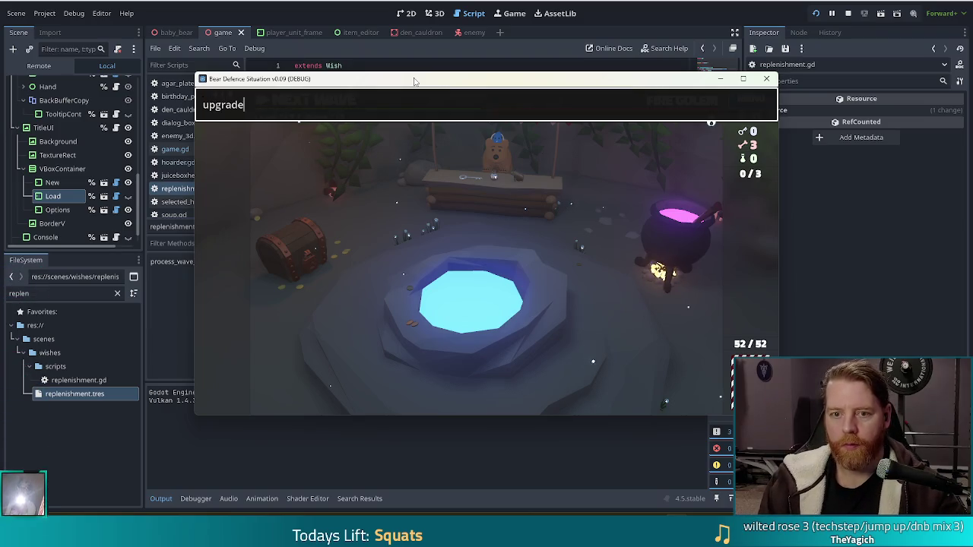
key("Return")
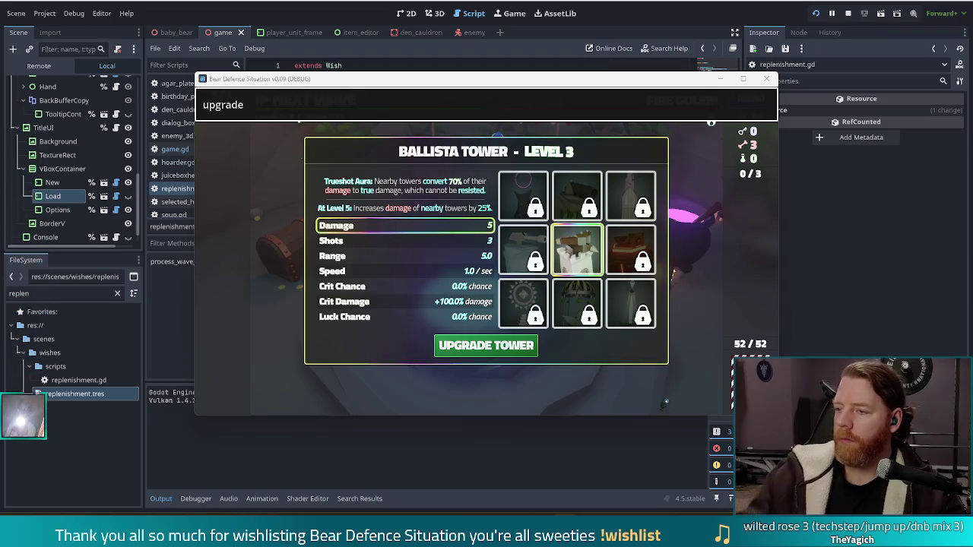
key("Escape")
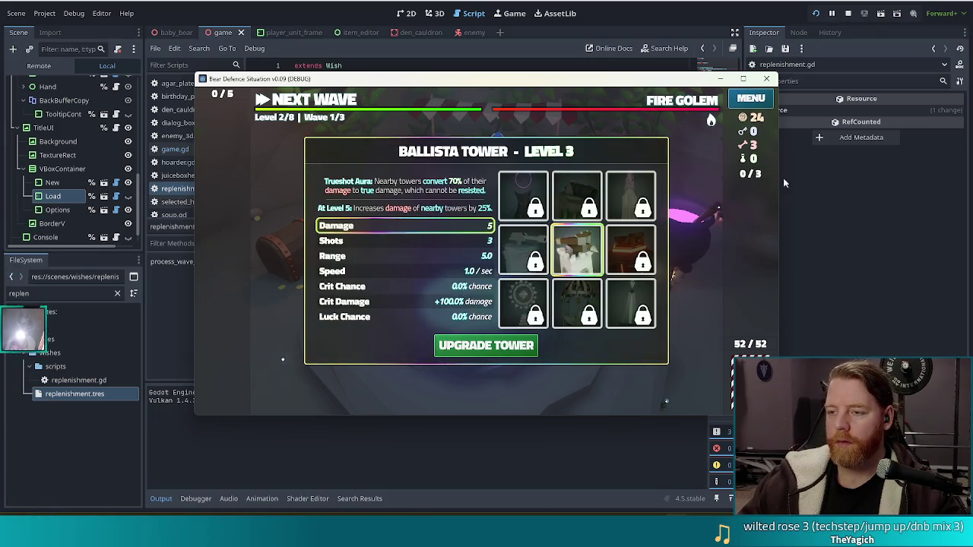
key("F8")
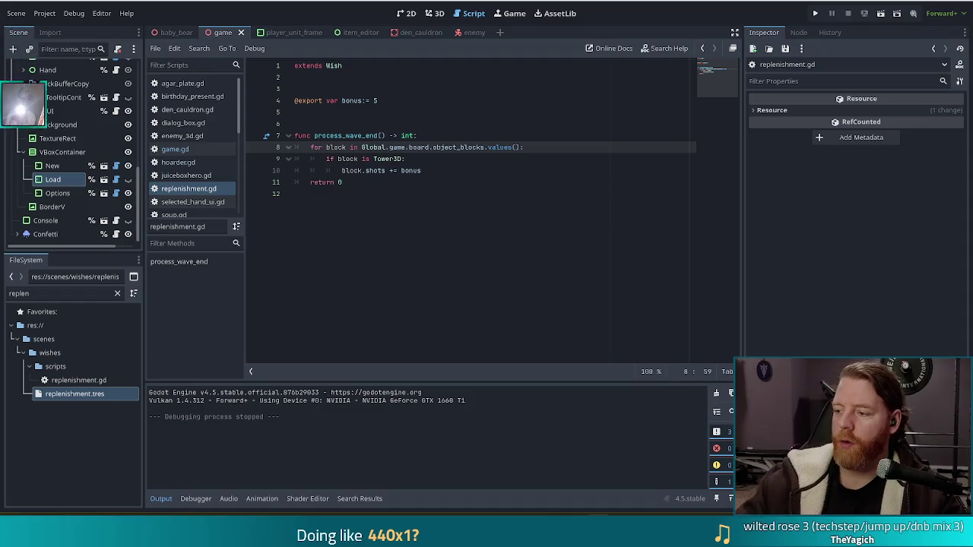
Relaunch the project, start a new game, and run 'upgrade' from the backtick console.
left_click(815, 14)
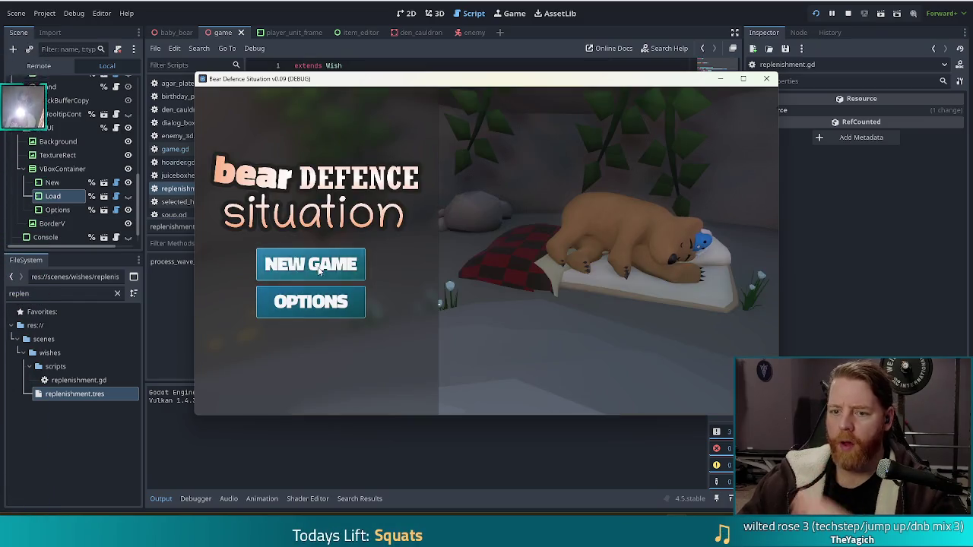
left_click(275, 275)
key("grave")
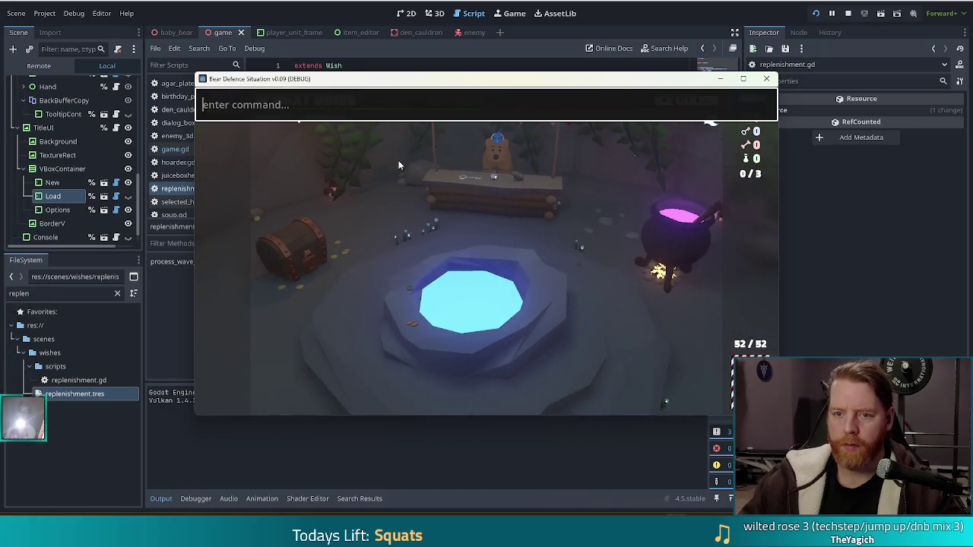
type("upgrad")
type("e")
key("Return")
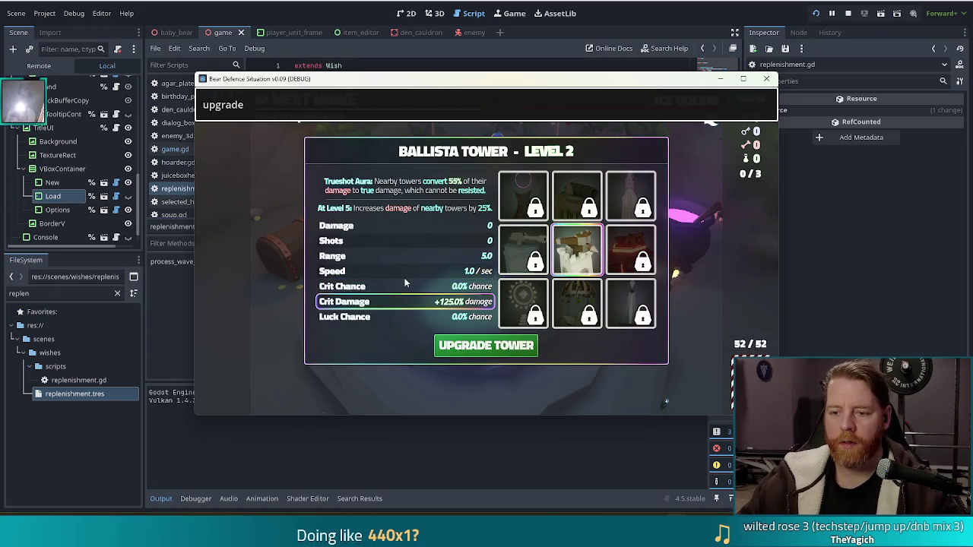
Move the Level 2 bonus from Crit Chance to Luck Chance (10.0%), then reopen the console.
left_click(696, 190)
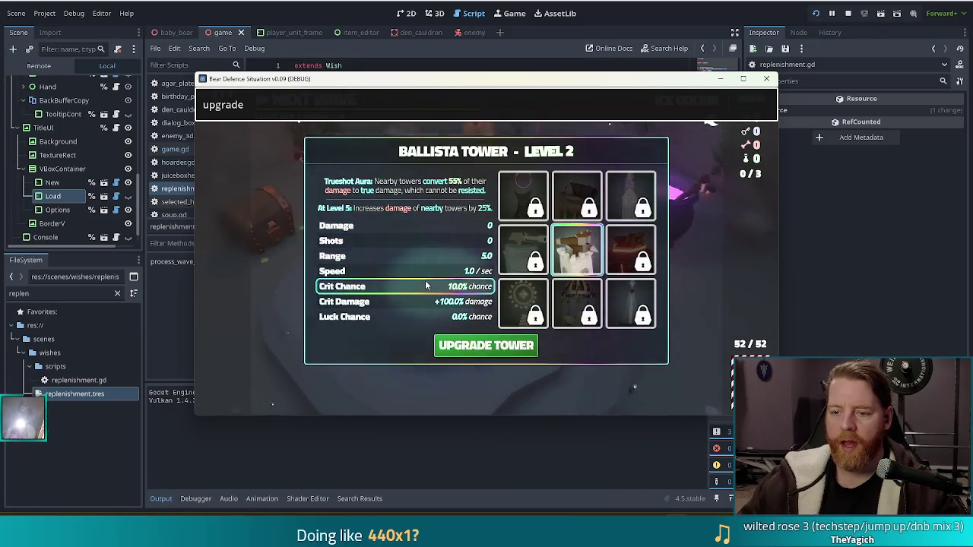
left_click(436, 320)
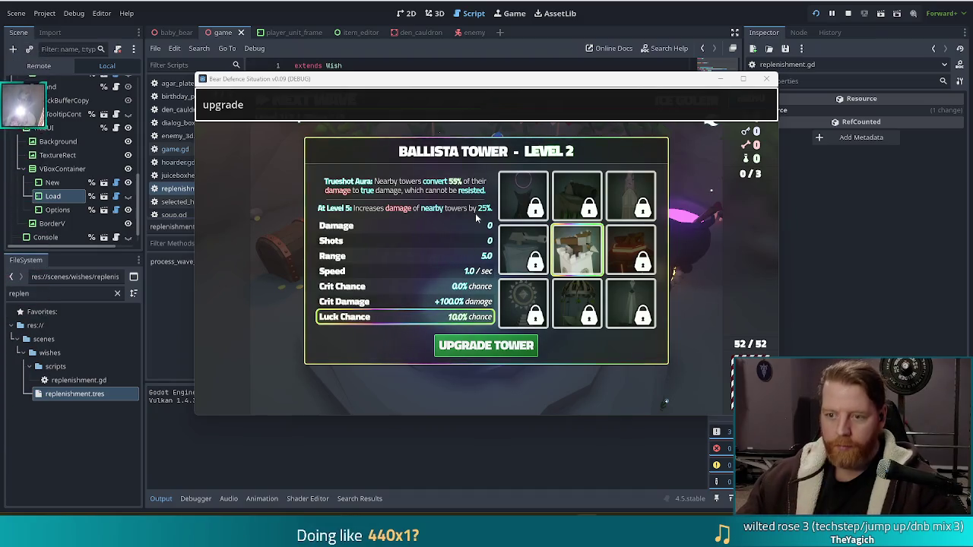
key("Return")
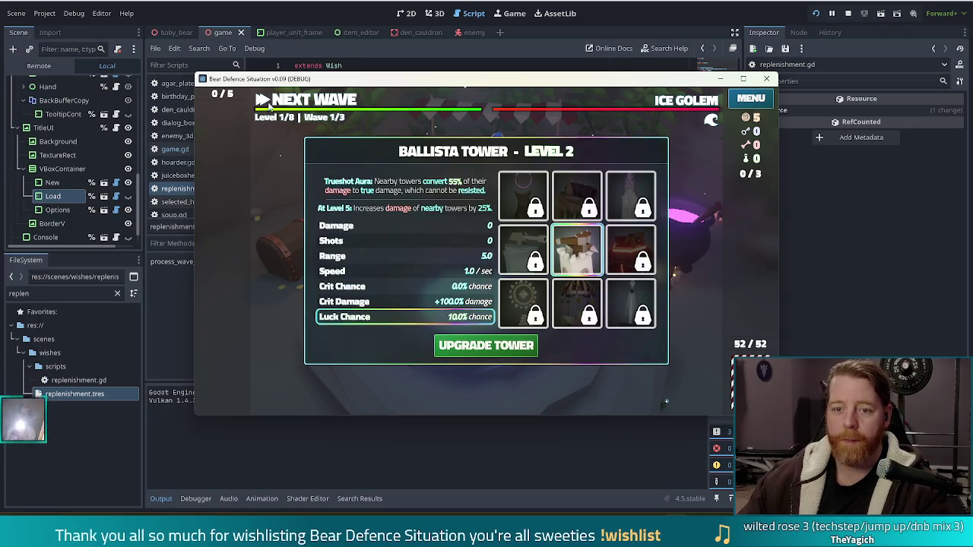
key("grave")
type("add_wish replenishment")
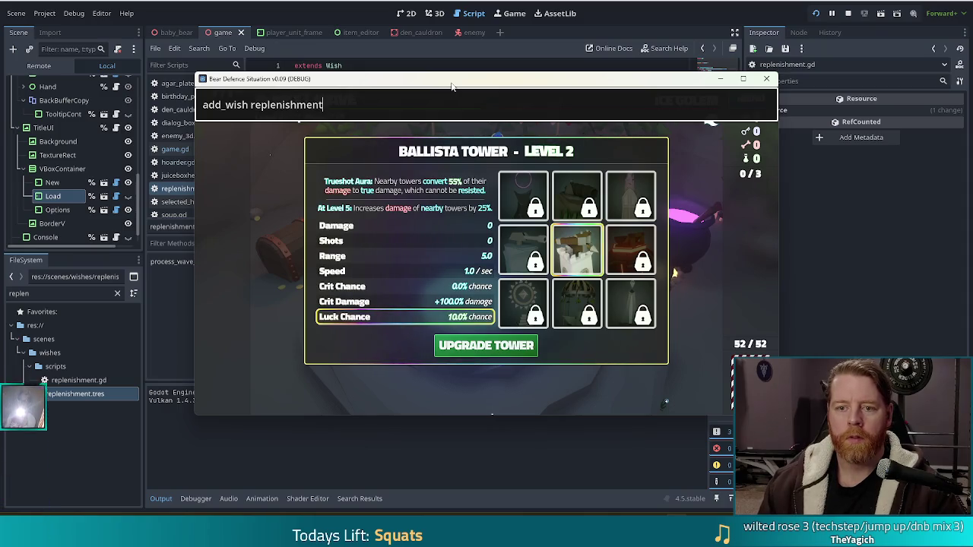
Run 'add_wish replenishment' in the console and close it.
key("Return")
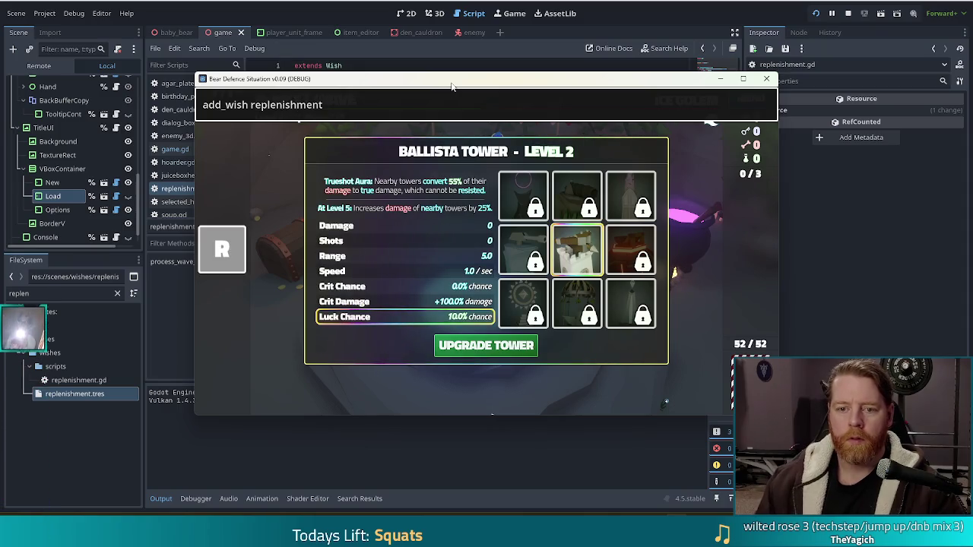
key("grave")
mouse_move(214, 257)
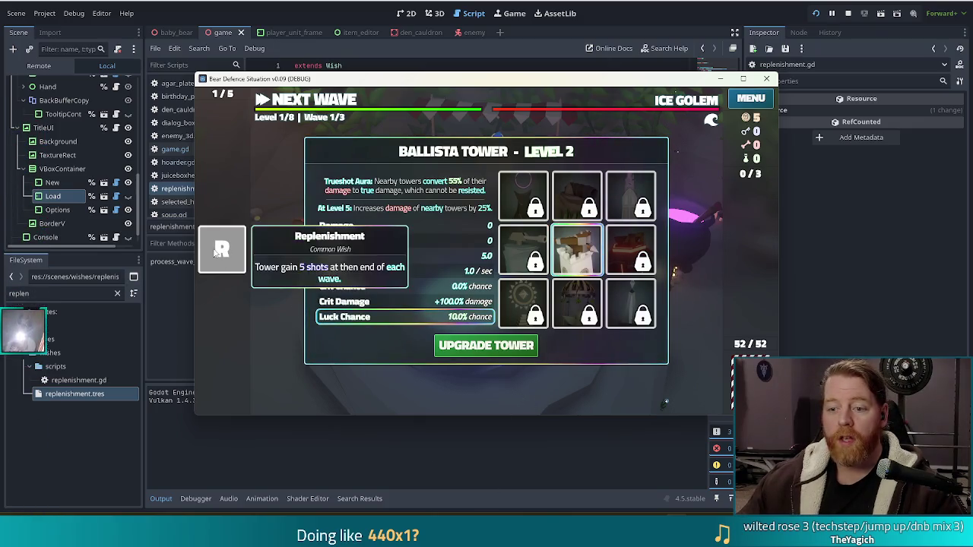
key("F8")
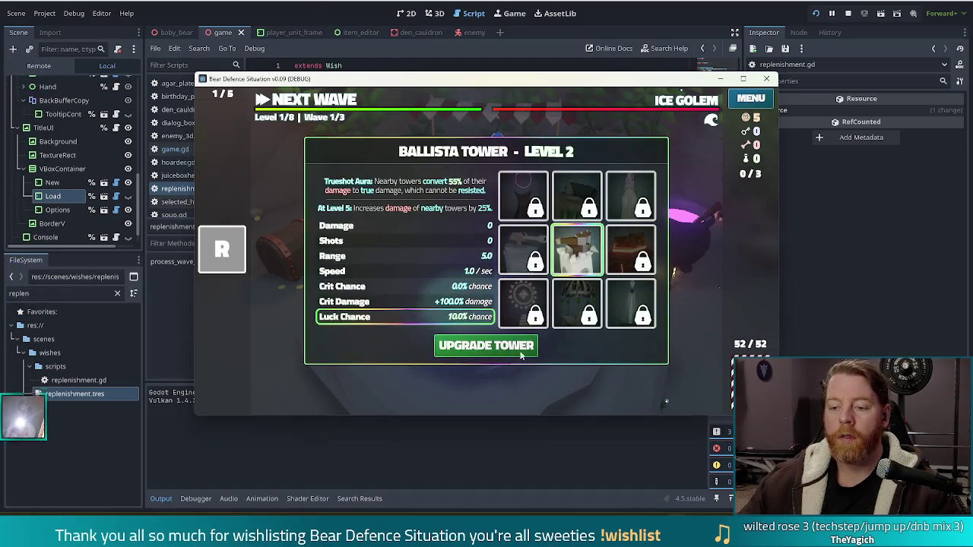
Put the bonus on Shots, confirm the Ballista Tower upgrade, and return to the map.
left_click(428, 246)
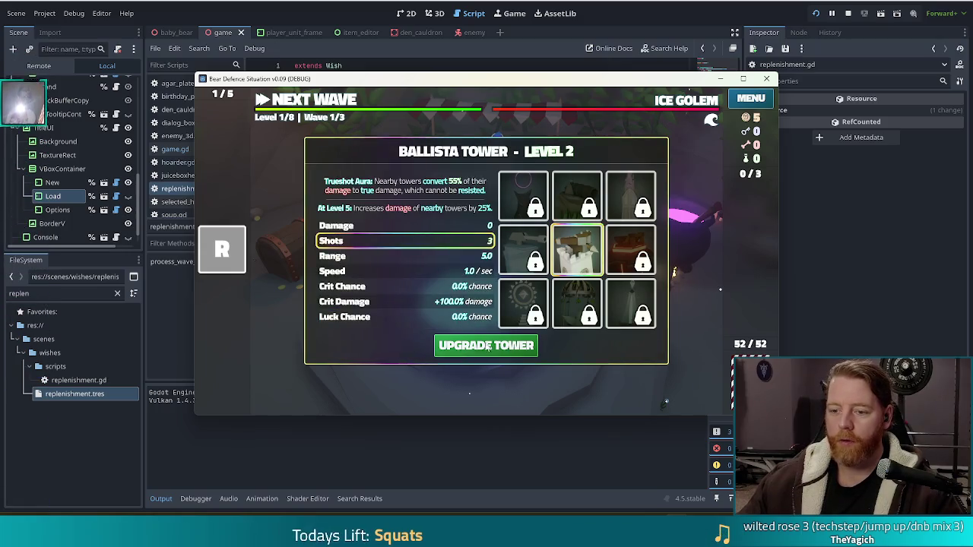
left_click(471, 348)
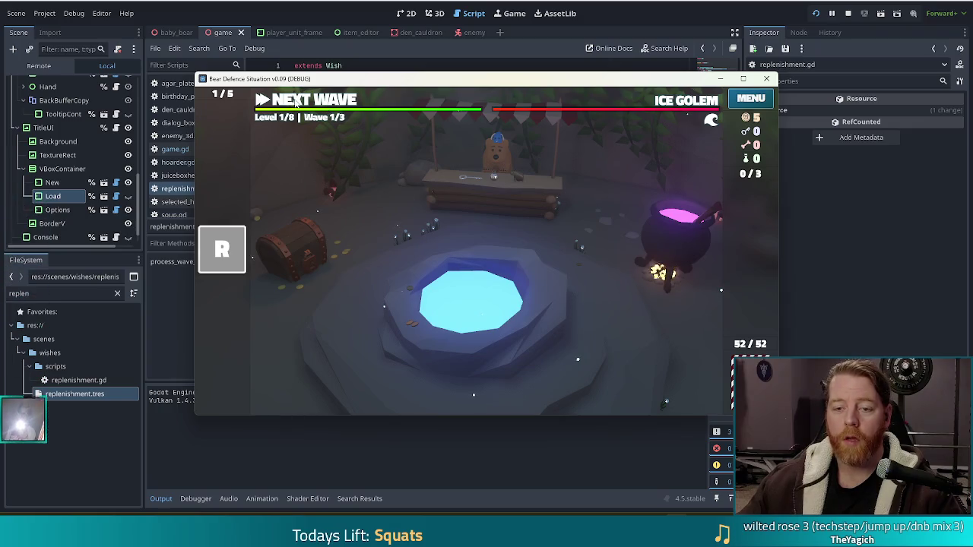
left_click(295, 102)
Select the Replenishment wish, play a two-pair hand as a tower, and place it right of centre.
left_click(222, 255)
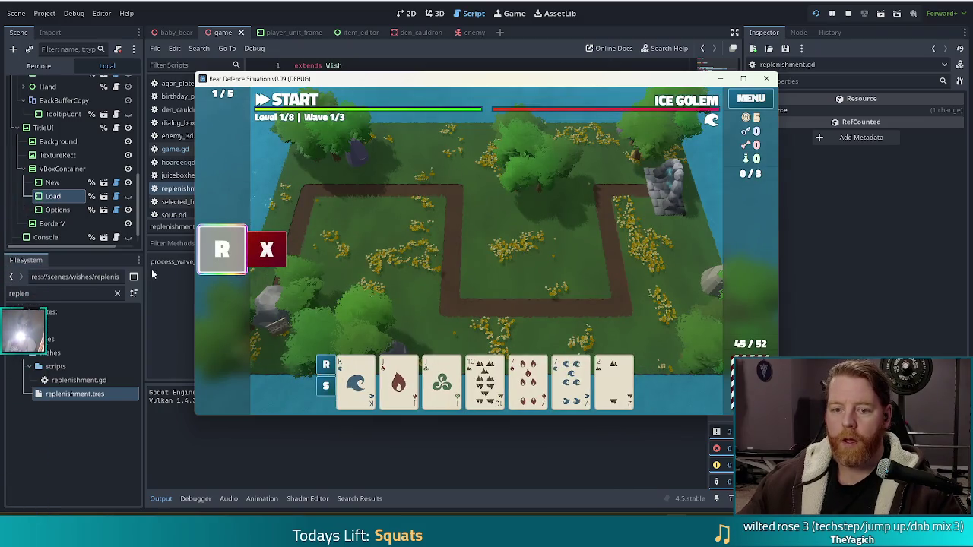
mouse_move(707, 107)
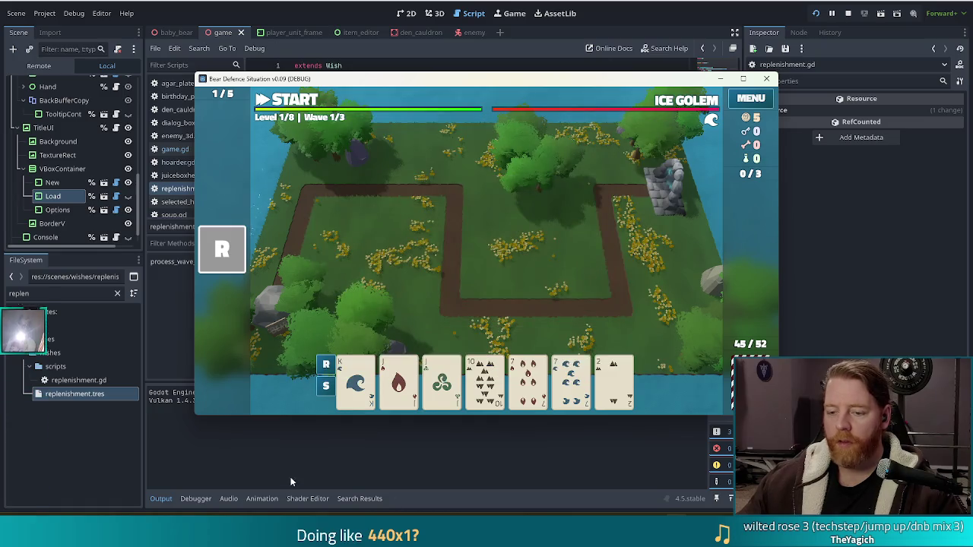
left_click(403, 373)
left_click(443, 380)
left_click(528, 380)
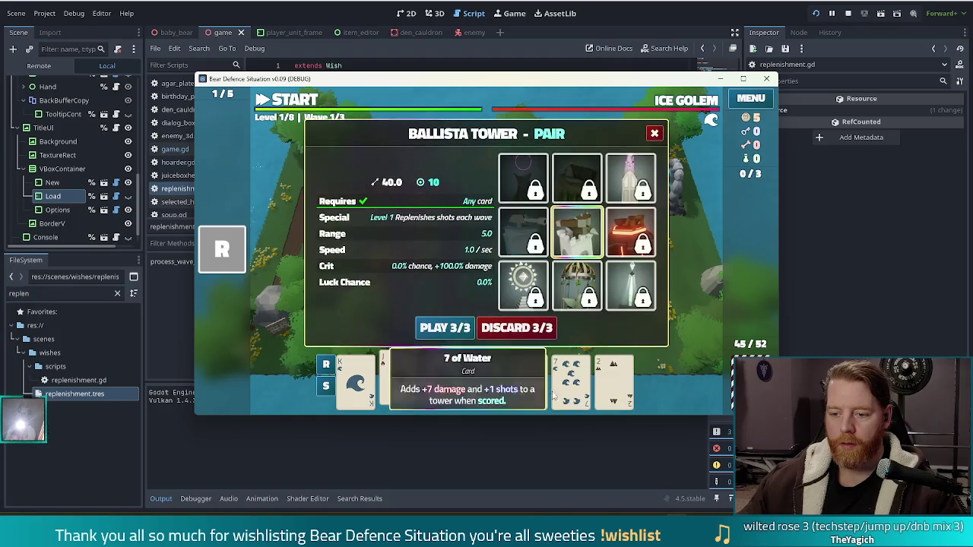
left_click(572, 380)
left_click(454, 327)
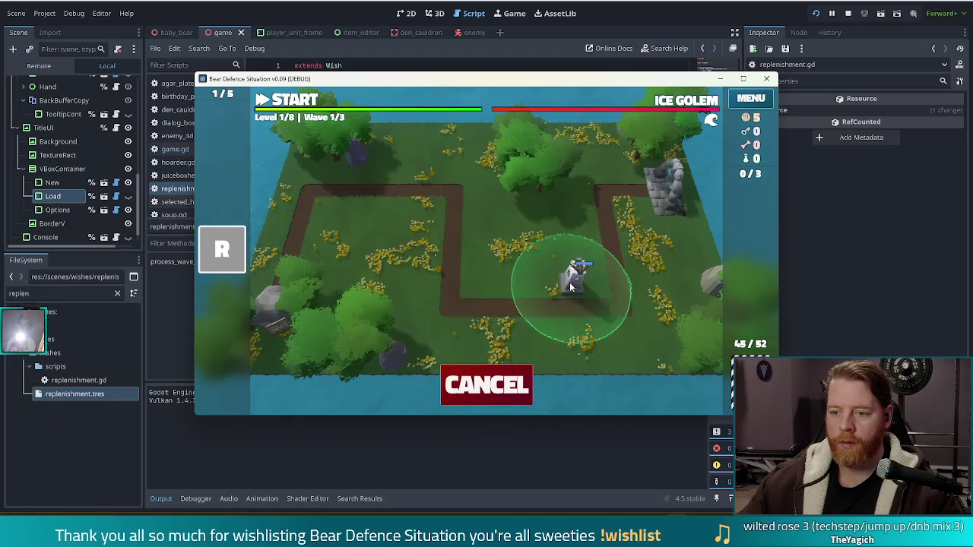
left_click(571, 271)
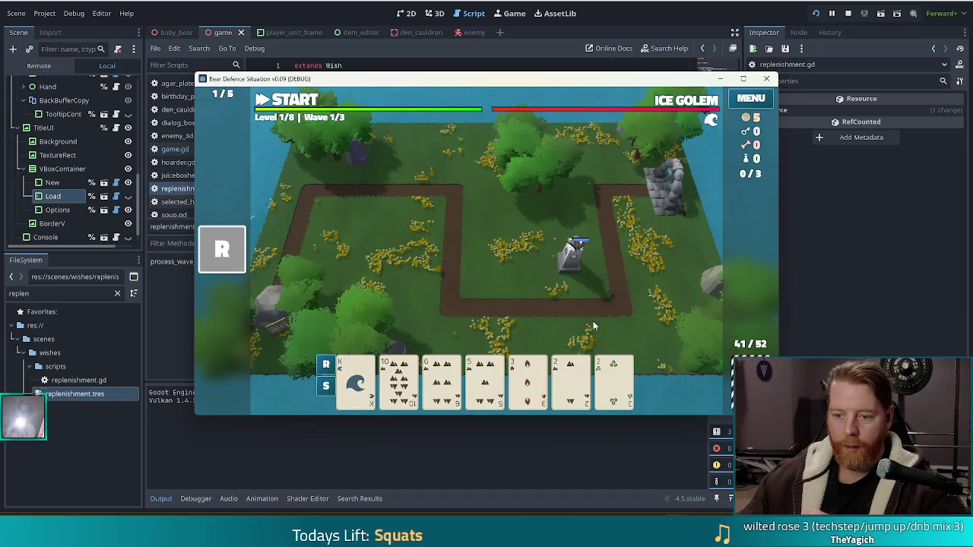
Discard and redraw cards, then play a Full House as a Ballista Tower beside the path.
left_click(572, 380)
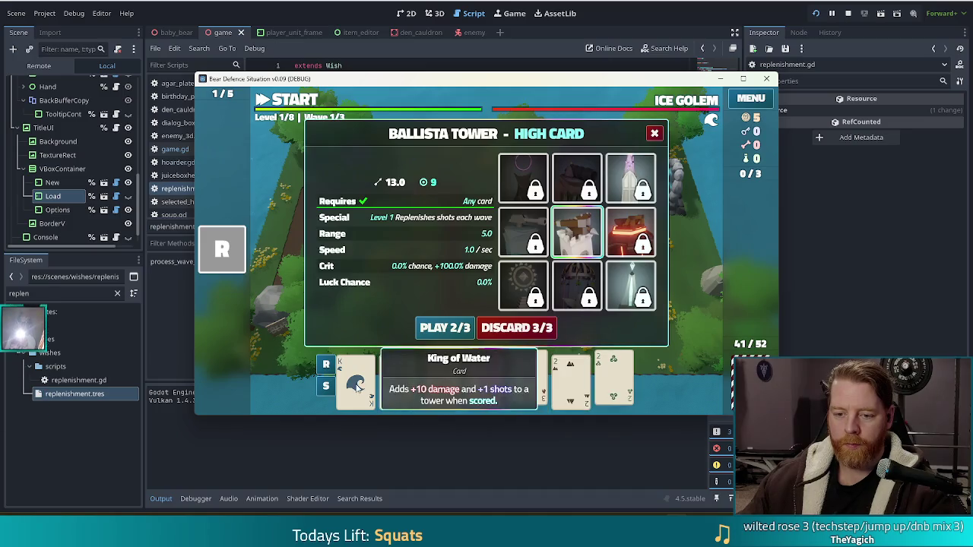
left_click(533, 328)
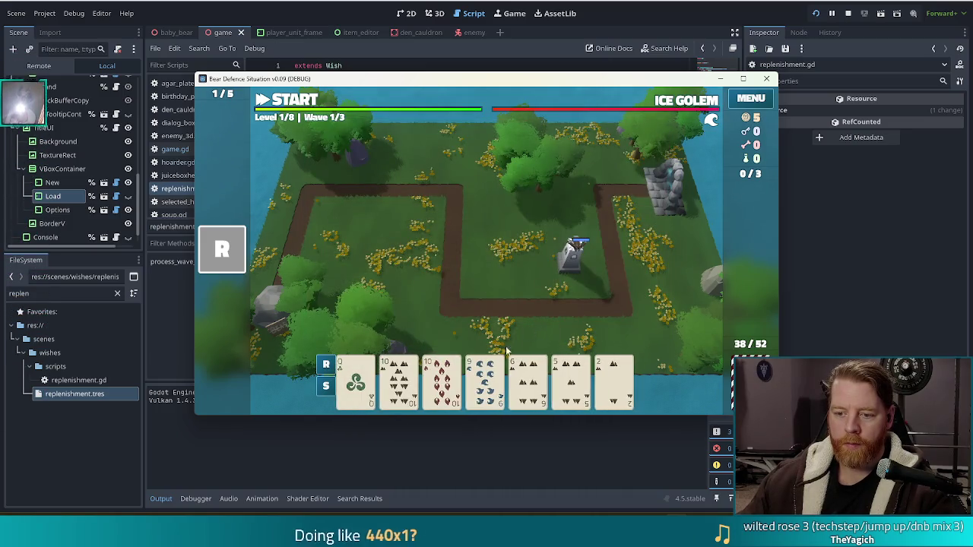
left_click(484, 380)
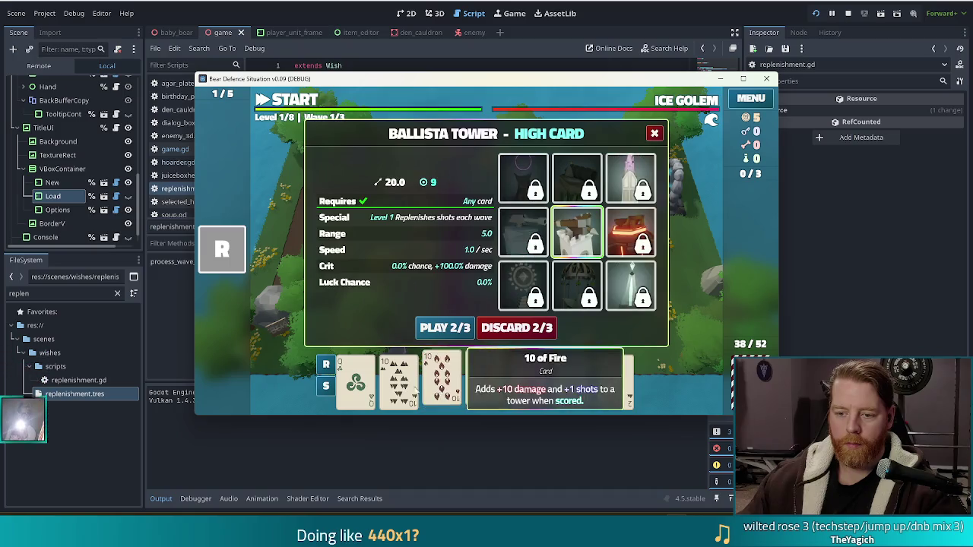
left_click(510, 328)
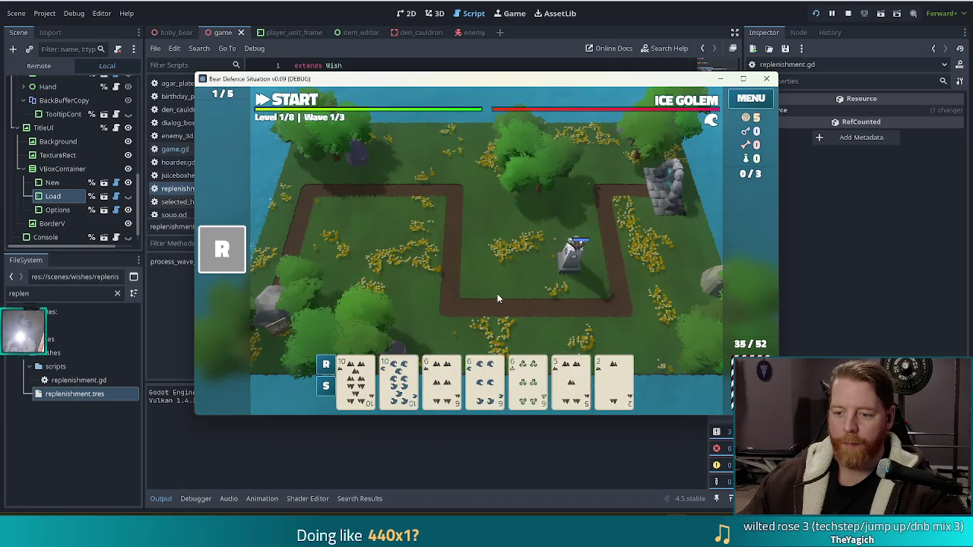
left_click(356, 380)
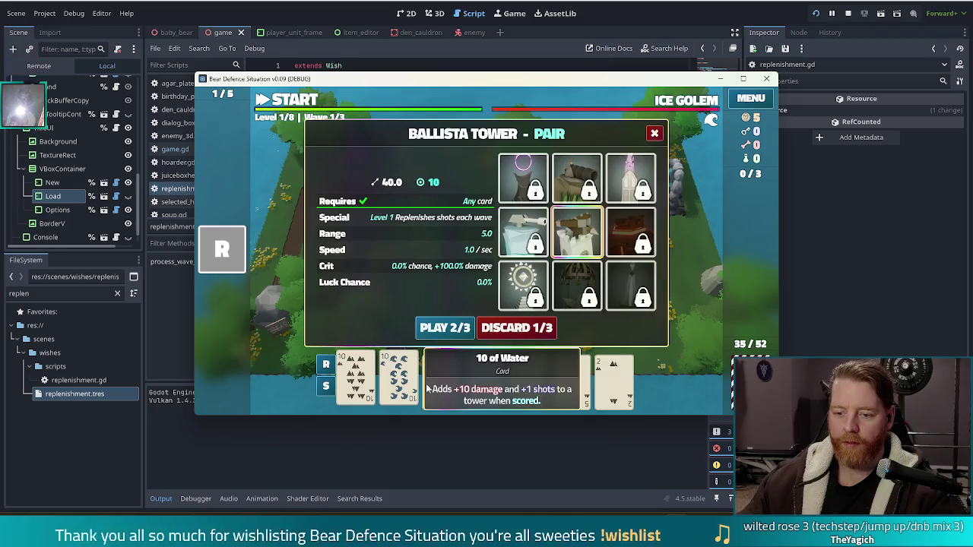
left_click(485, 380)
left_click(445, 328)
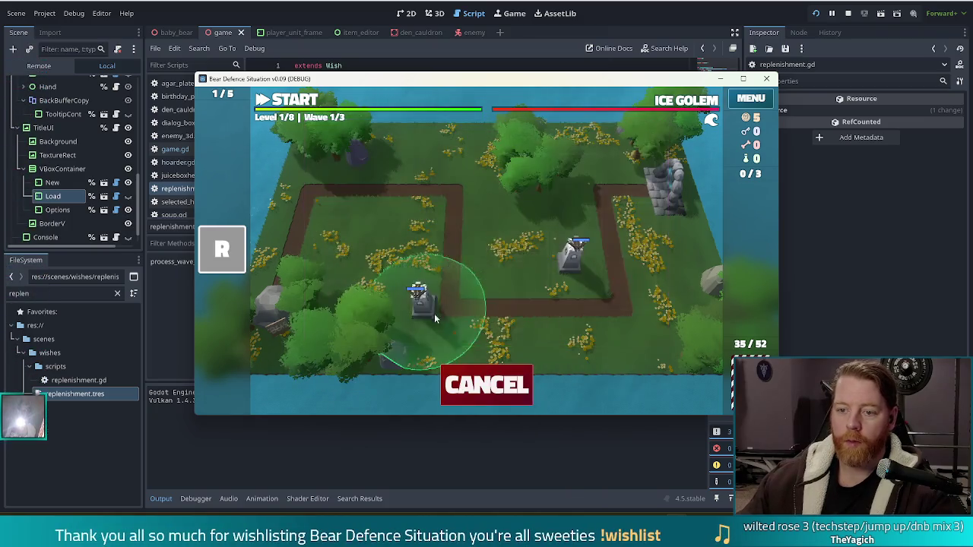
left_click(499, 266)
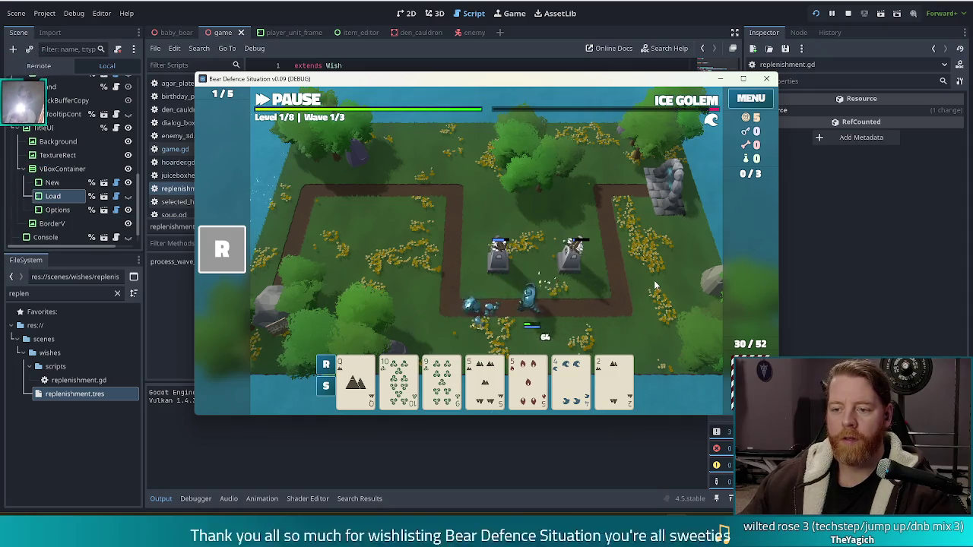
Dismiss the wave summary, compare both ballista towers' stats, then stop the game and open game.gd.
left_click(487, 305)
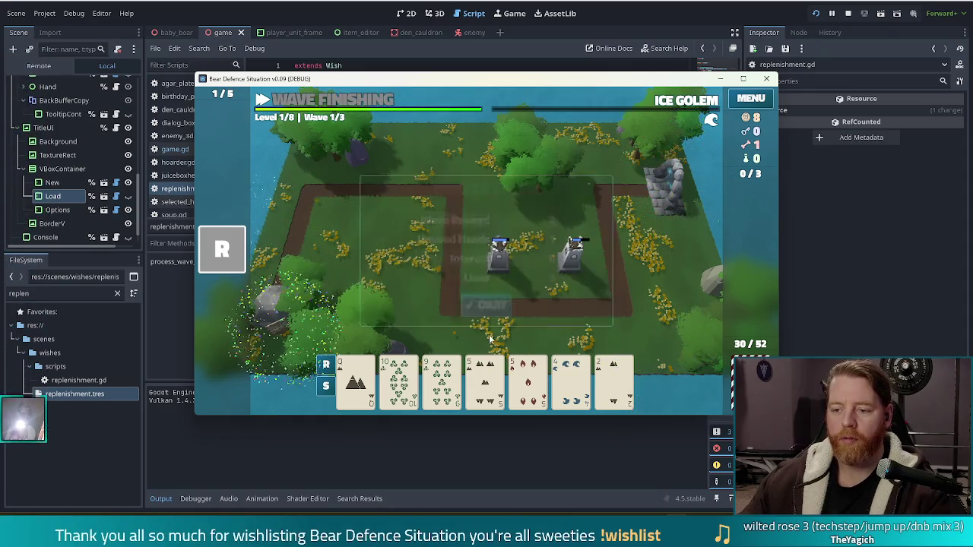
left_click(570, 274)
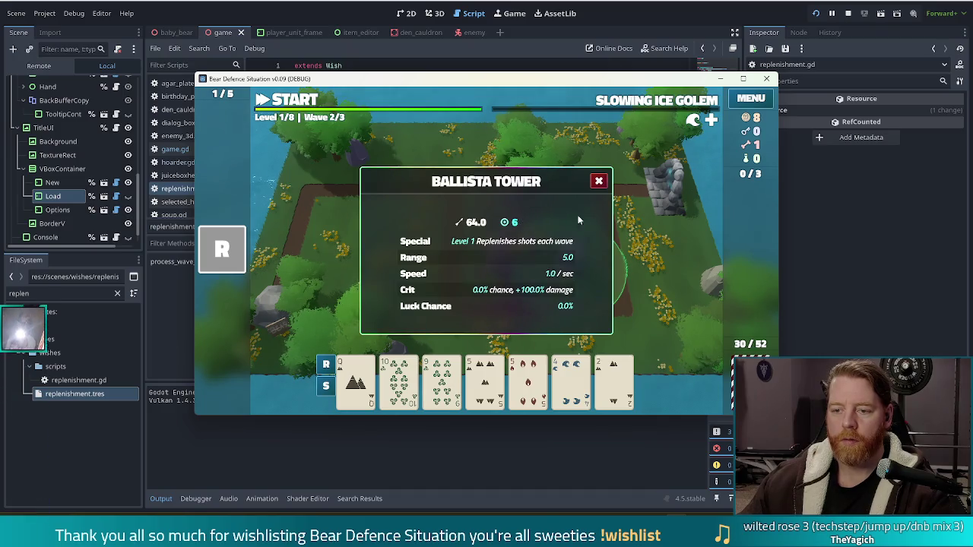
left_click(601, 182)
left_click(498, 258)
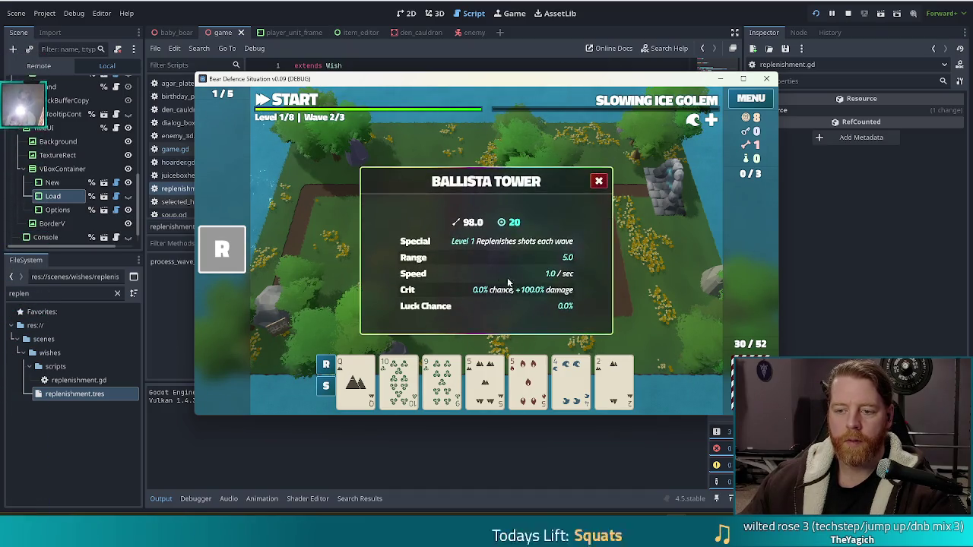
left_click(599, 183)
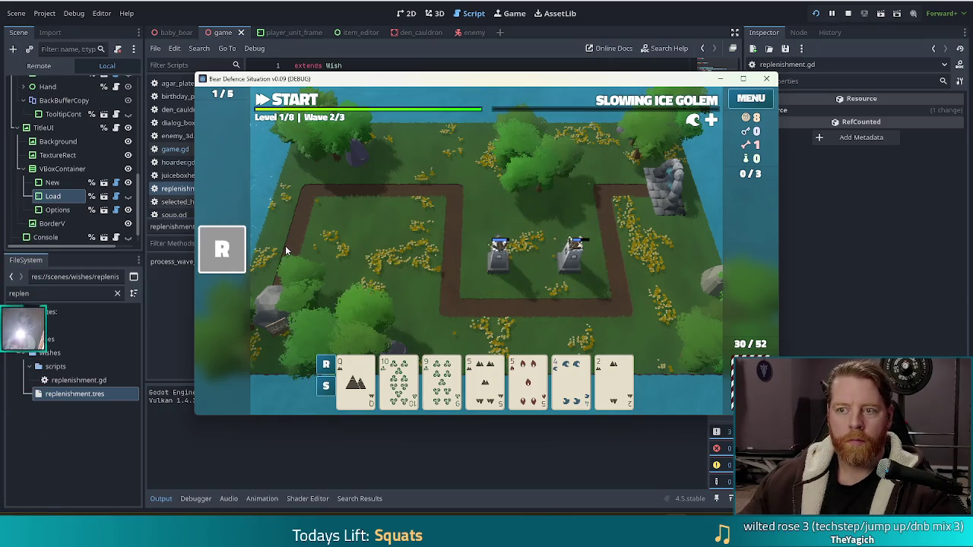
left_click(847, 14)
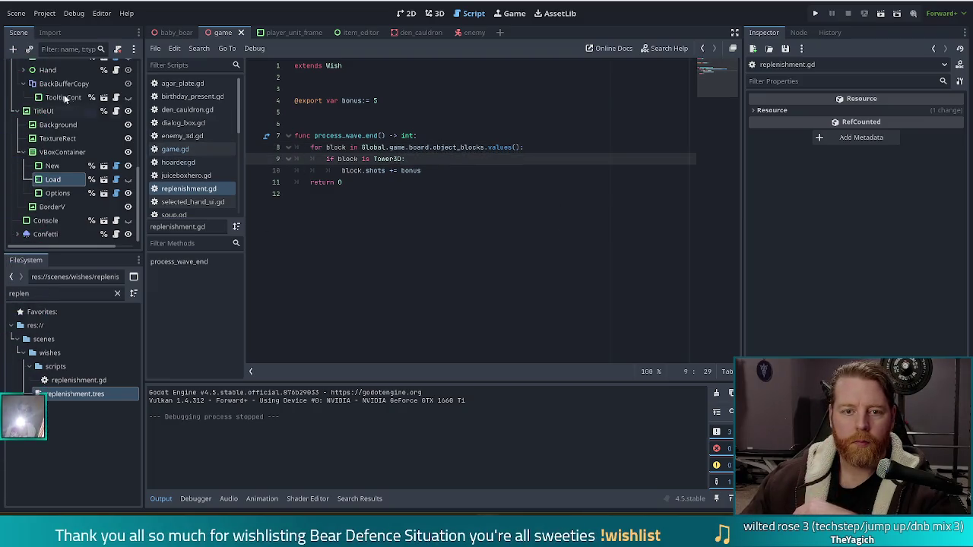
left_click(176, 149)
Move through game.gd from add_consumable up to the variable declarations at the top.
left_click(415, 172)
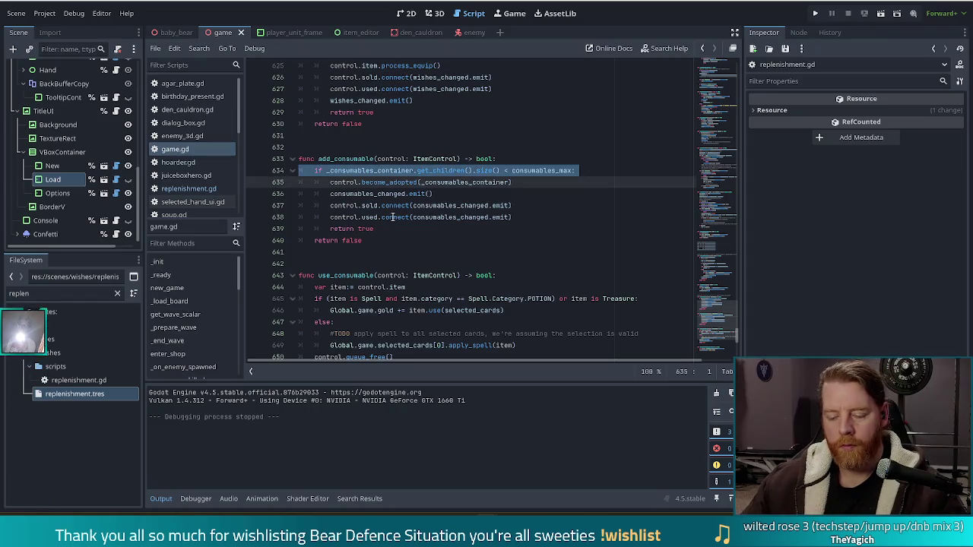
key("Down")
key("Down")
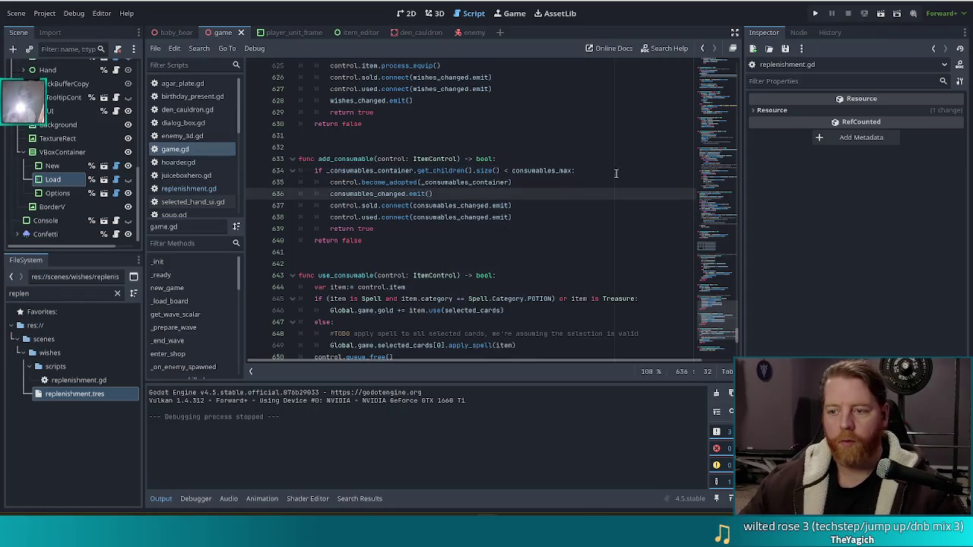
left_click_drag(714, 320, 715, 88)
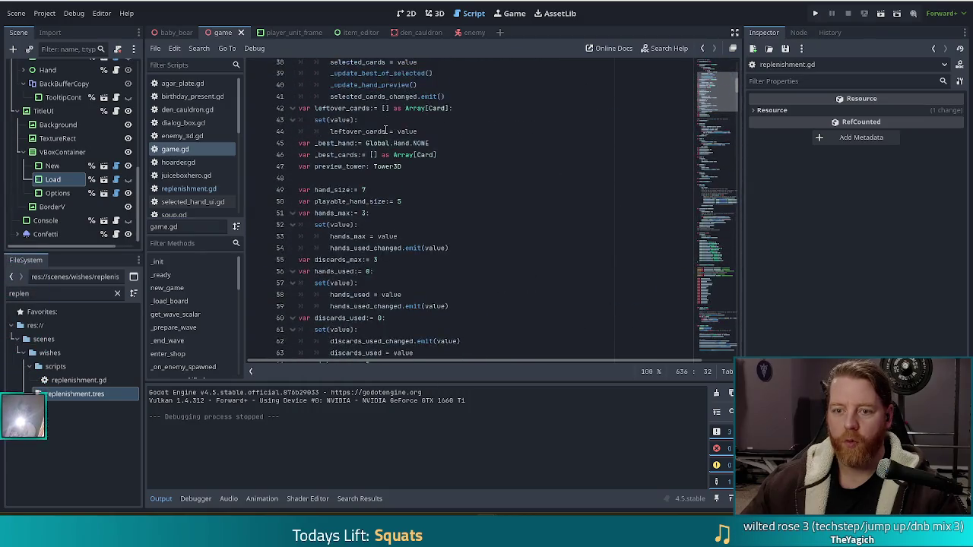
left_click(384, 120)
scroll(445, 152, "up", 2)
scroll(445, 152, "down", 5)
left_click(404, 226)
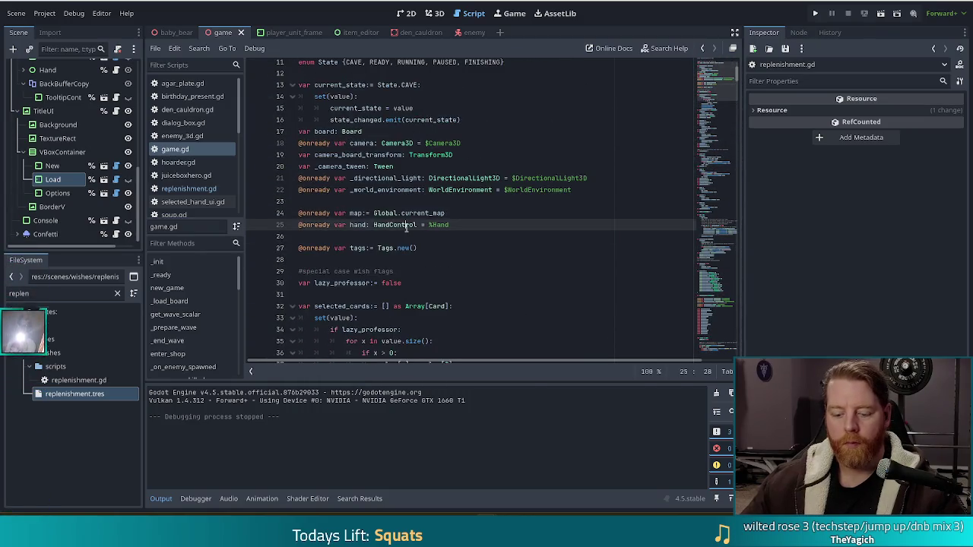
Search the script for 'wave' and step through matches to the wave setter's TODO line.
key("ctrl+f")
type("wave")
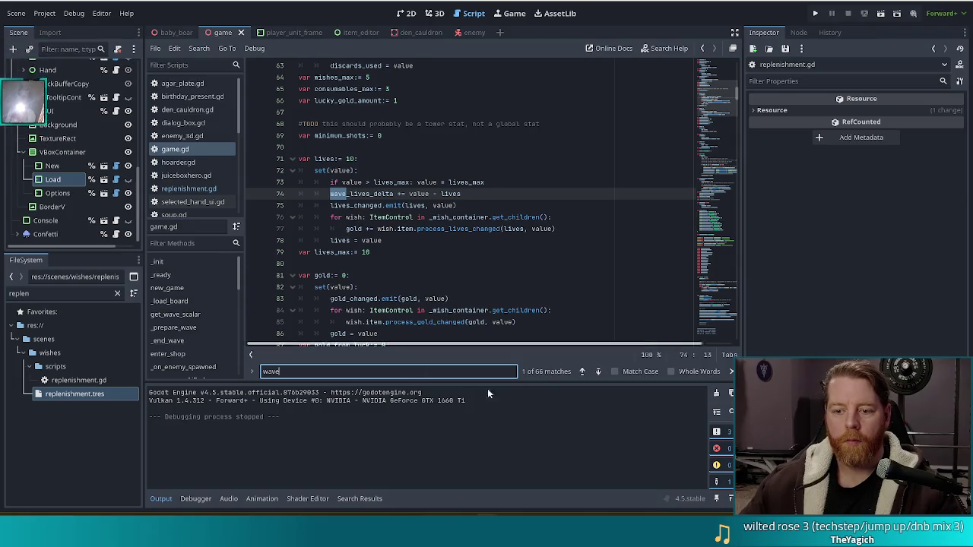
left_click(598, 372)
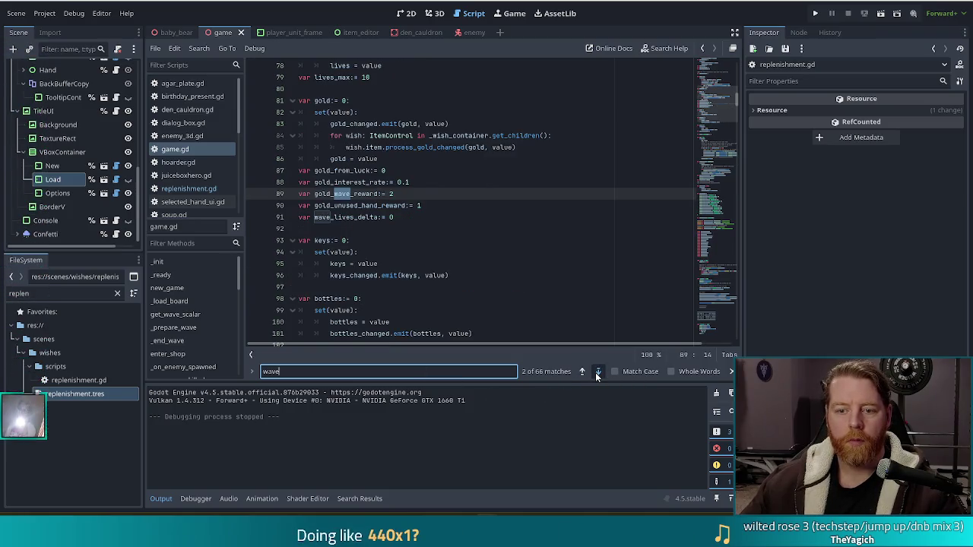
left_click(598, 372)
left_click(597, 372)
left_click(597, 372)
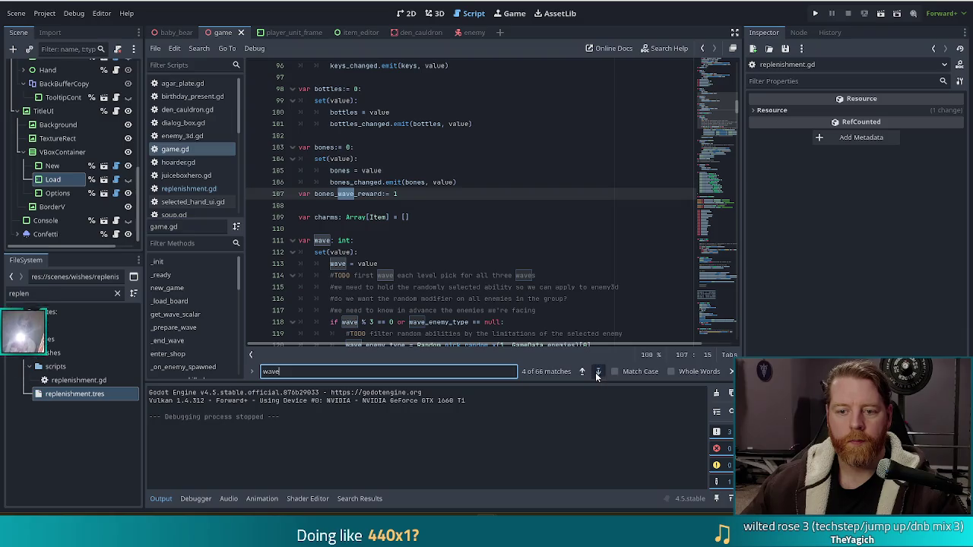
left_click(390, 240)
scroll(477, 270, "down", 2)
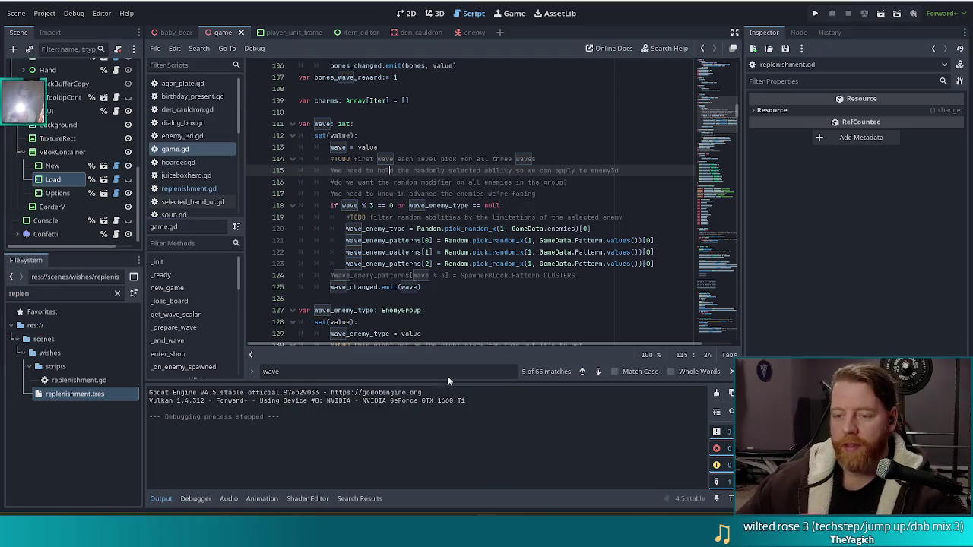
left_click(616, 219)
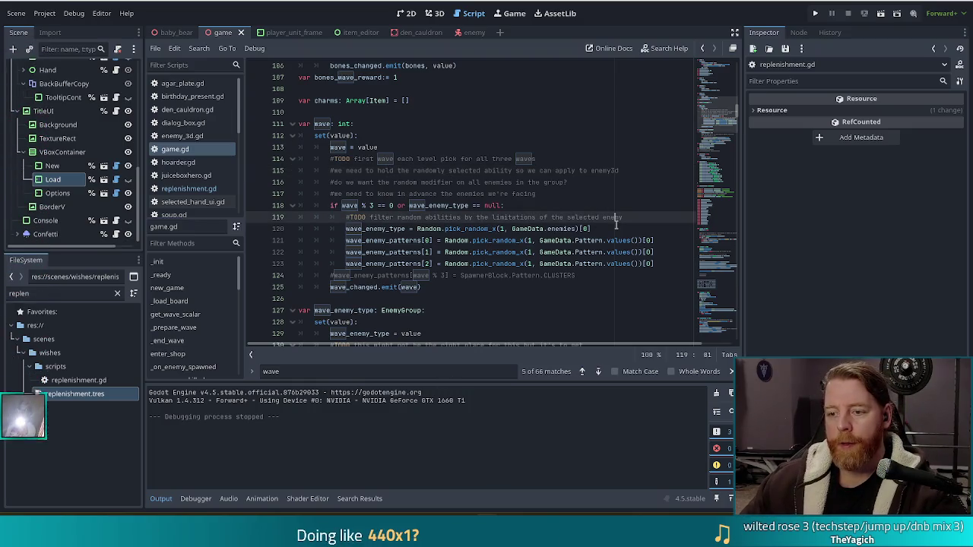
left_click(601, 229)
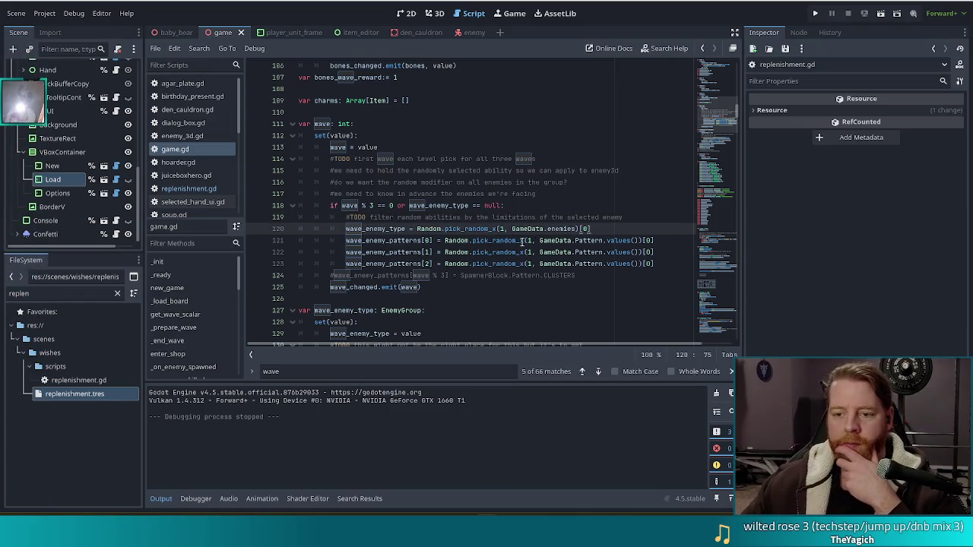
left_click(662, 260)
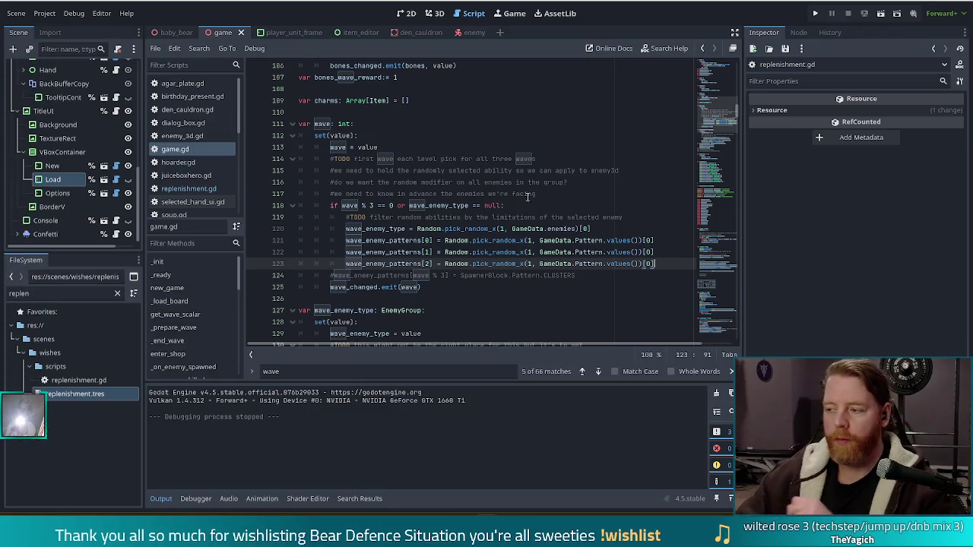
left_click(590, 272)
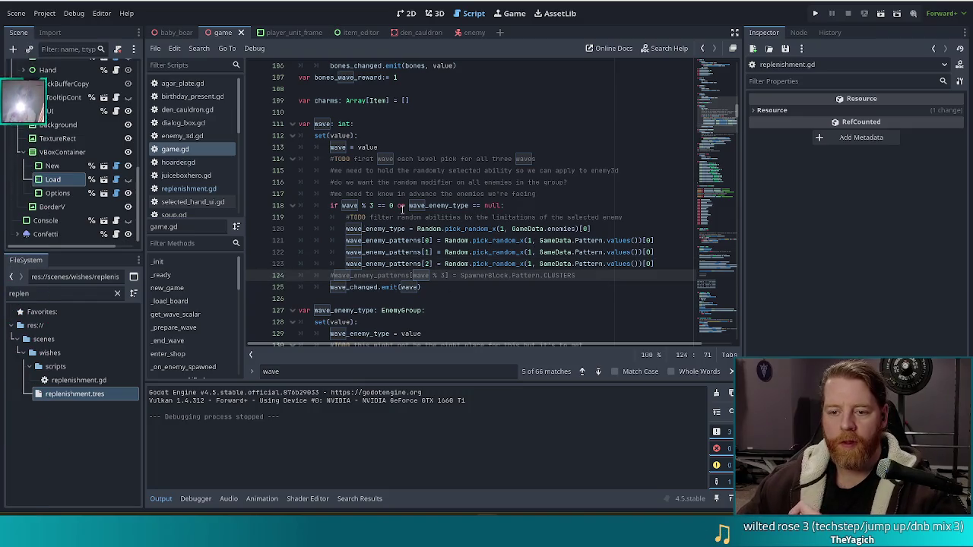
left_click(471, 172)
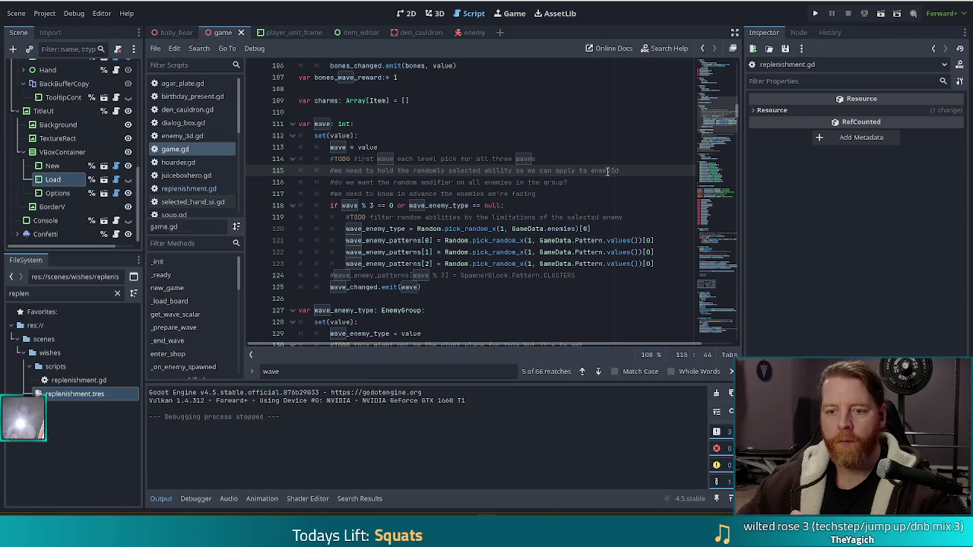
left_click(537, 159)
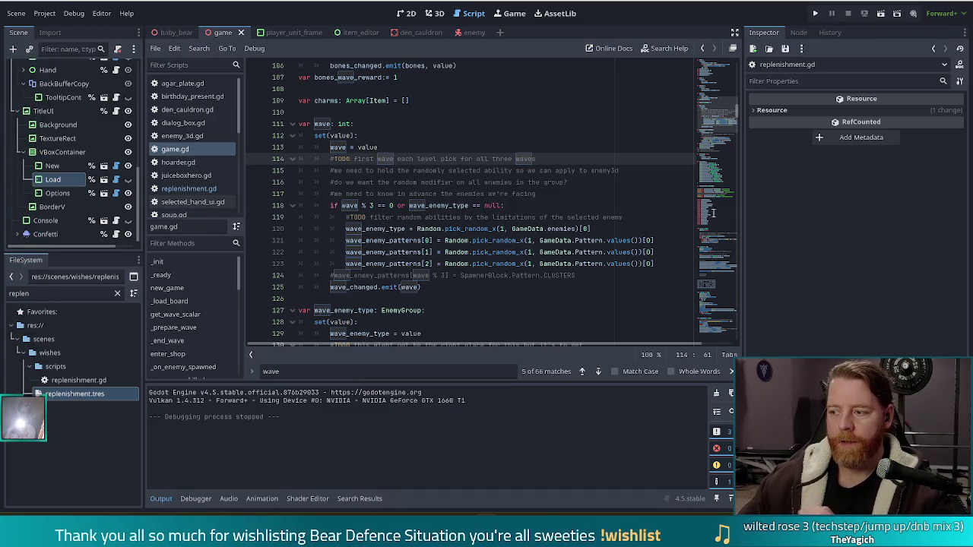
left_click(554, 194)
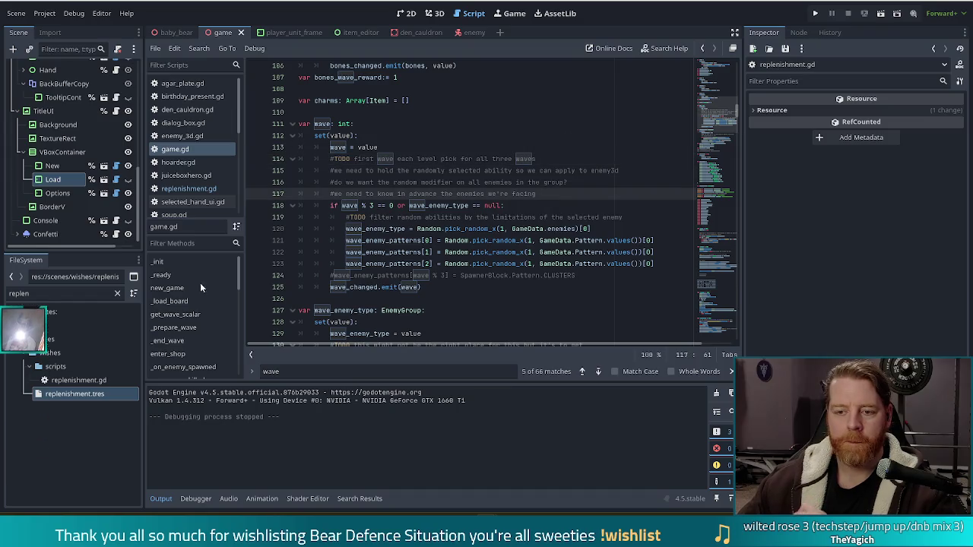
mouse_move(349, 204)
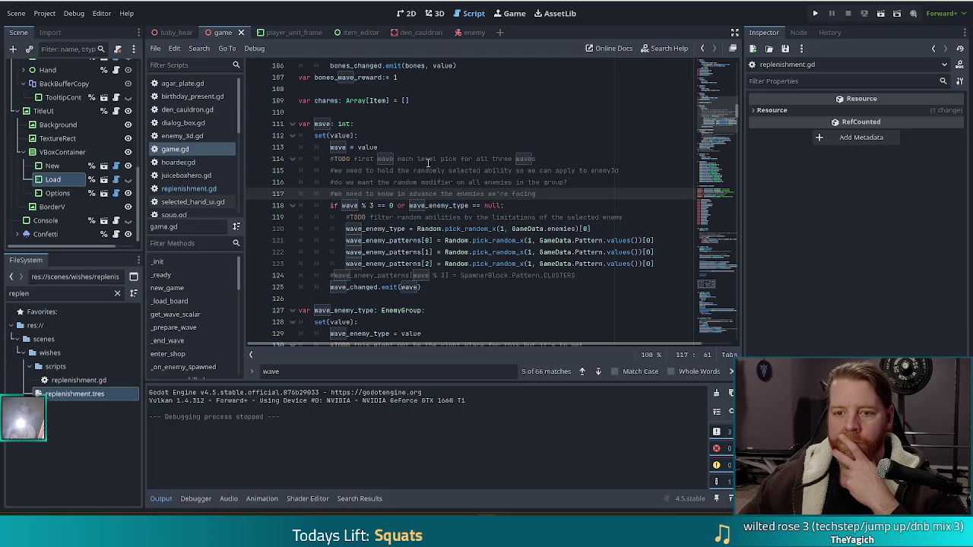
left_click(378, 170)
left_click(520, 218)
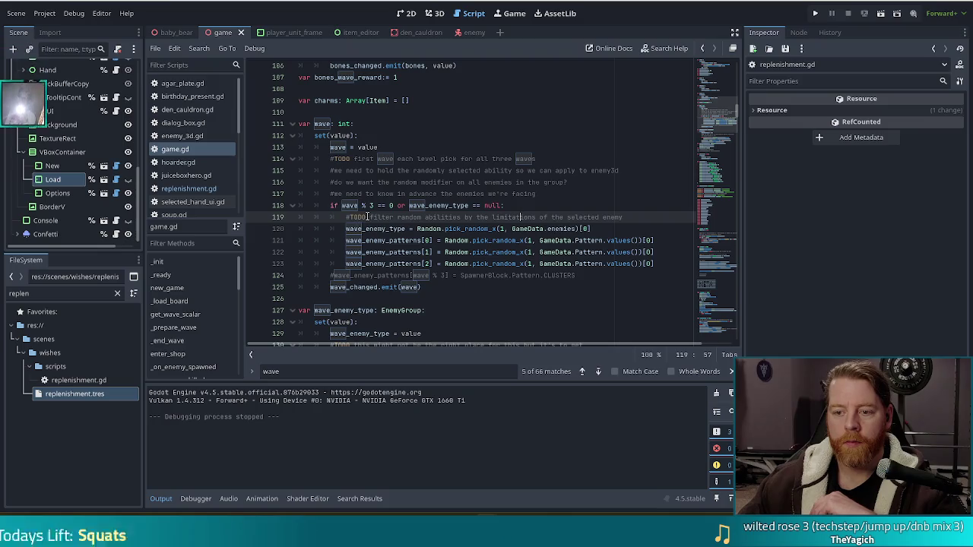
left_click(423, 241)
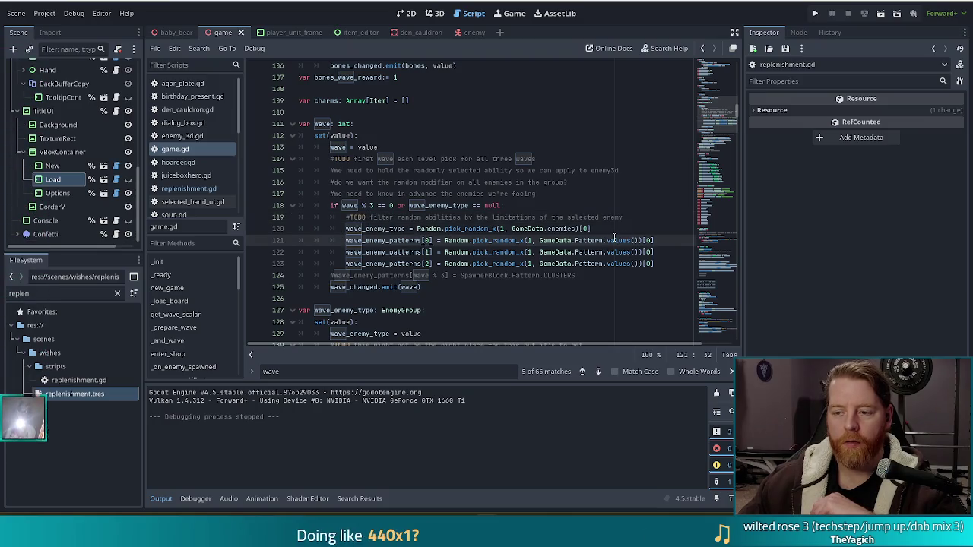
left_click(483, 244)
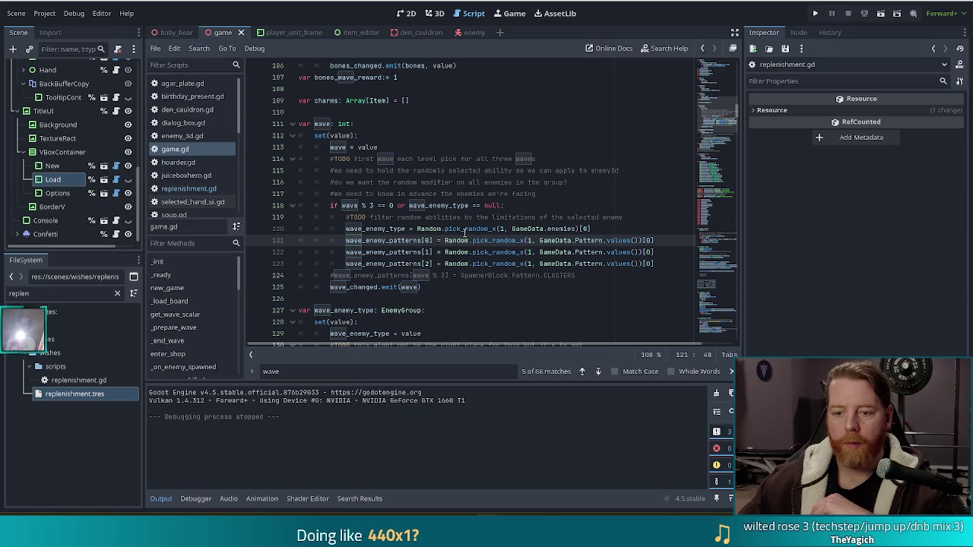
scroll(464, 234, "down", 3)
scroll(448, 159, "up", 1)
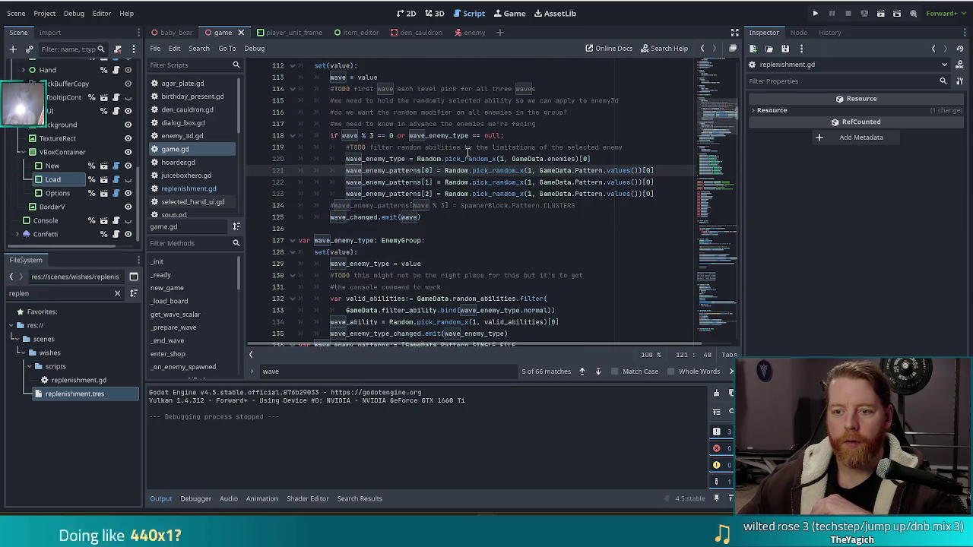
left_click(632, 149)
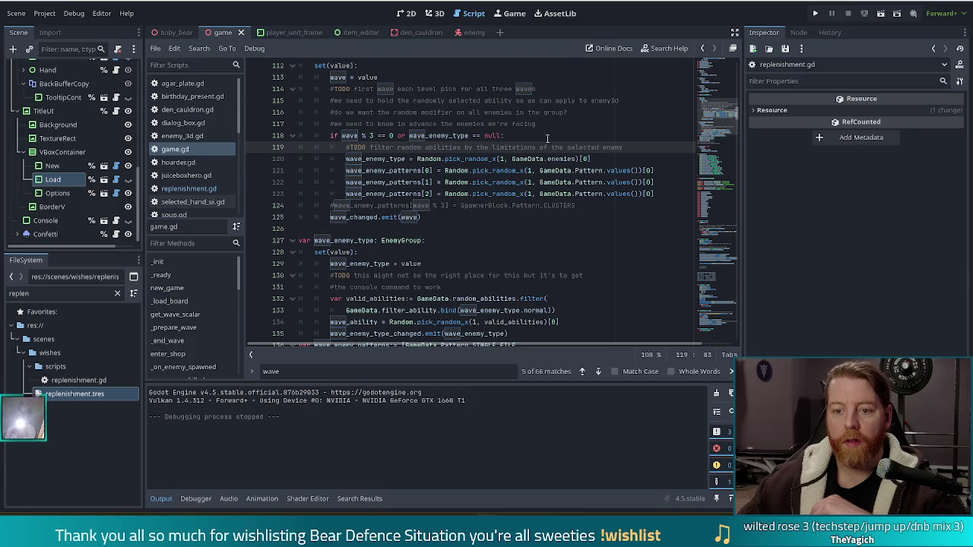
left_click(576, 170)
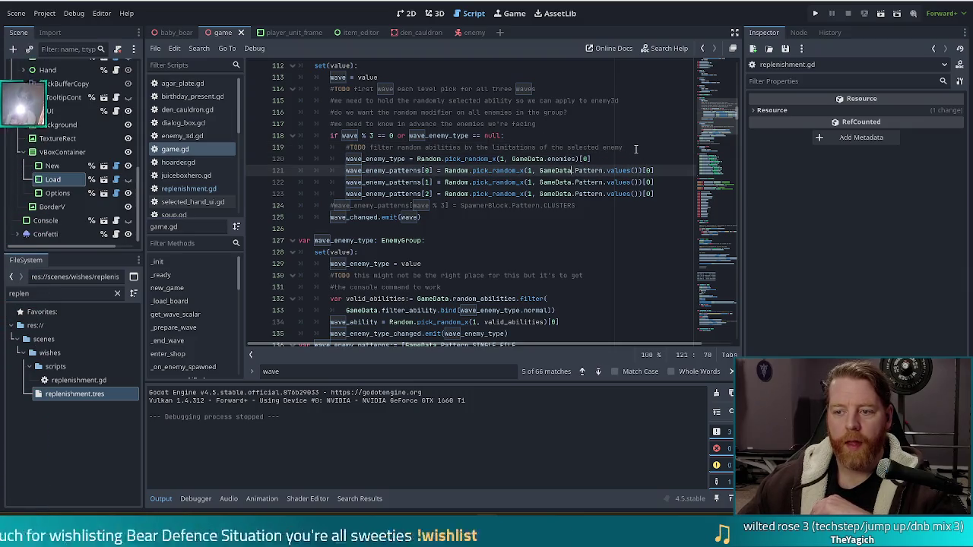
left_click(635, 149)
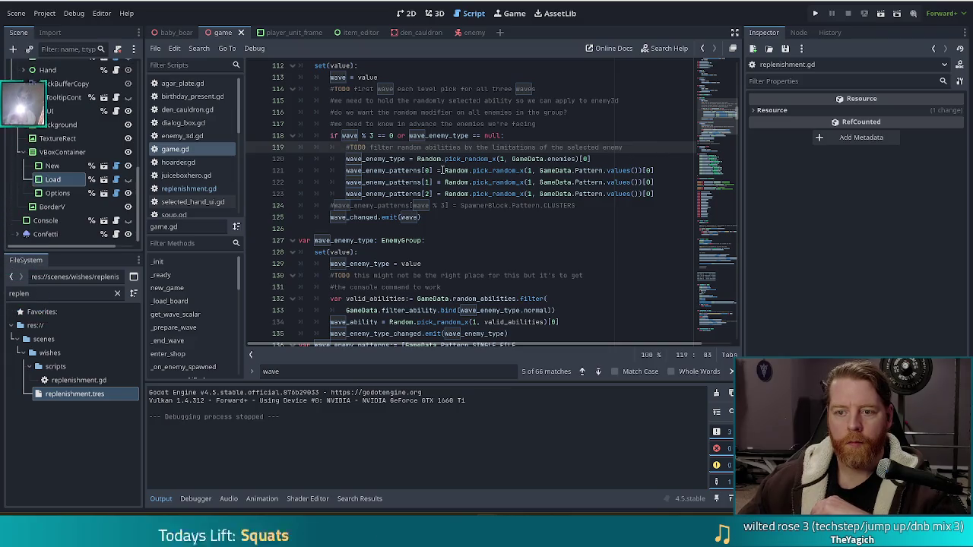
scroll(444, 170, "up", 1)
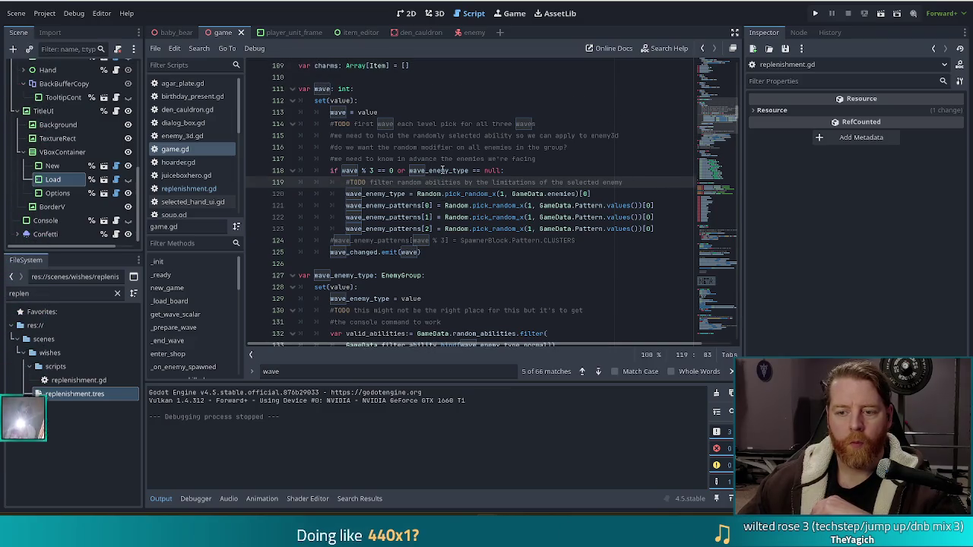
mouse_move(446, 169)
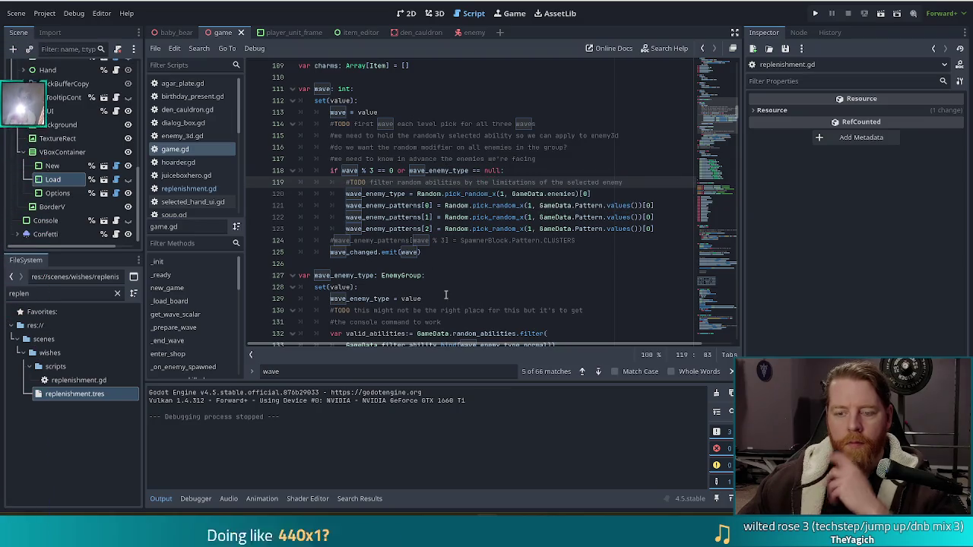
scroll(444, 293, "down", 4)
left_click(423, 217)
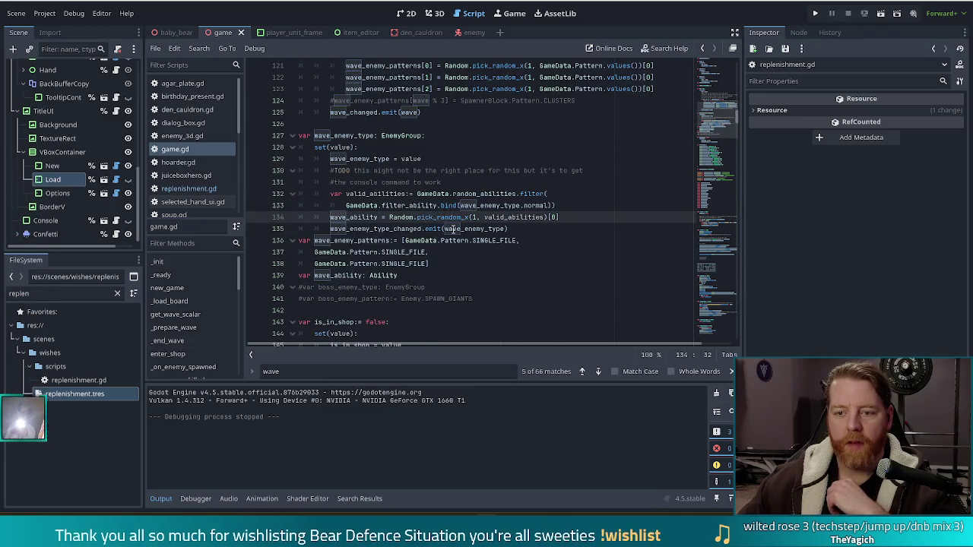
scroll(517, 194, "up", 3)
left_click(634, 148)
left_click(632, 135, "shift")
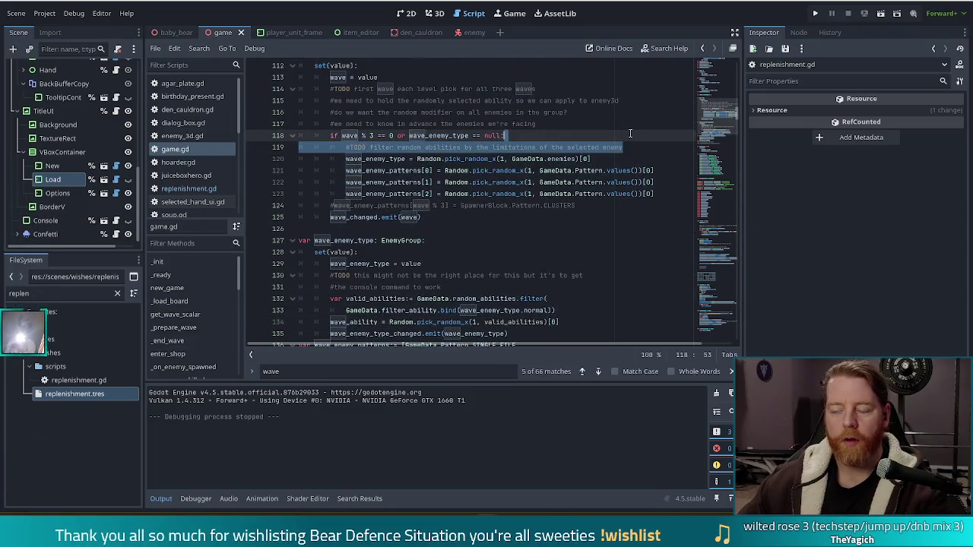
Remove the #TODO ability-filter comment line and launch Bear Defence Situation to its title screen.
key("BackSpace")
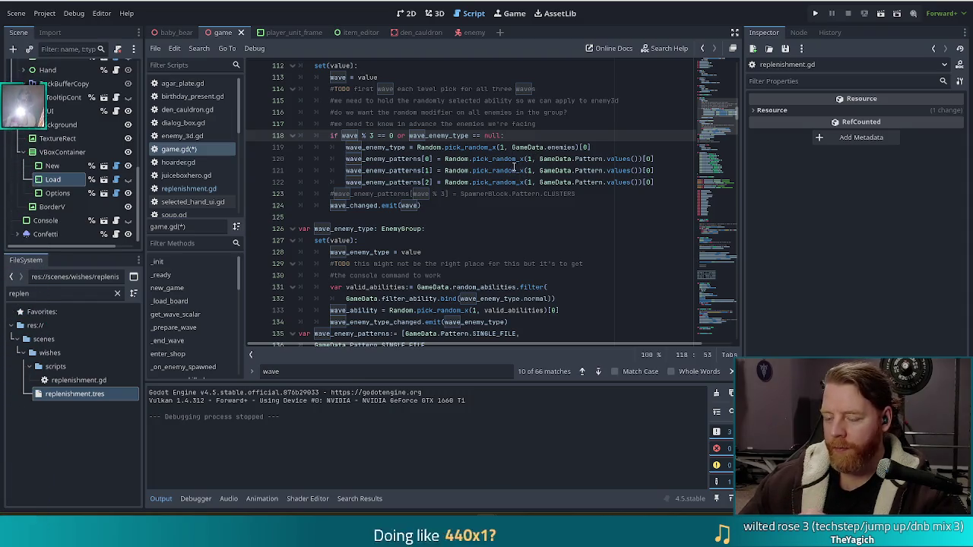
left_click(816, 14)
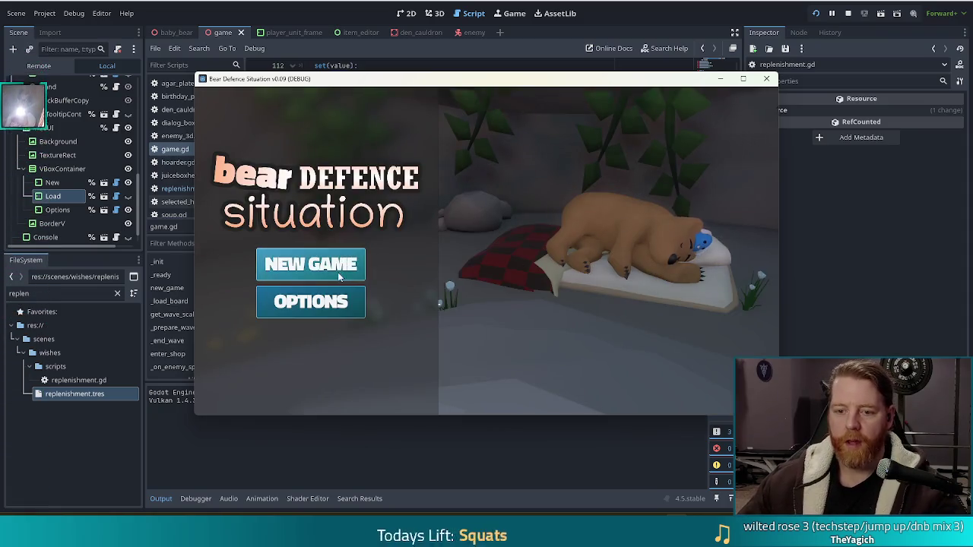
Start a new game and play three cards as stacked ballista towers beside the path.
left_click(338, 270)
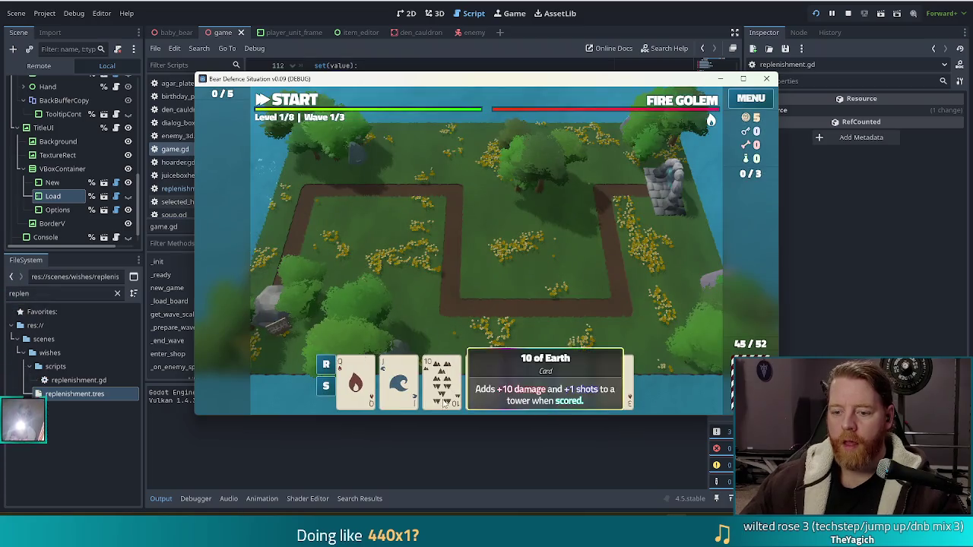
left_click(441, 380)
left_click(459, 333)
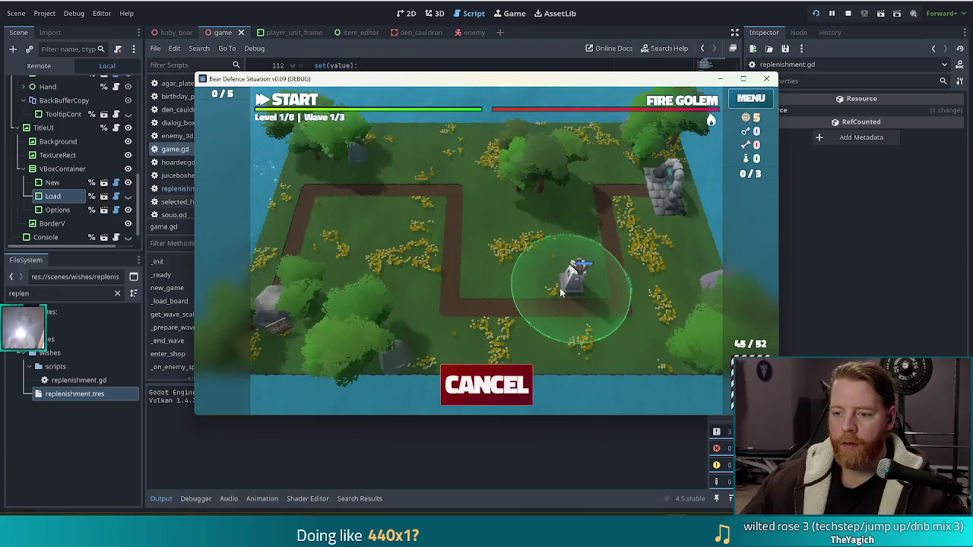
left_click(568, 272)
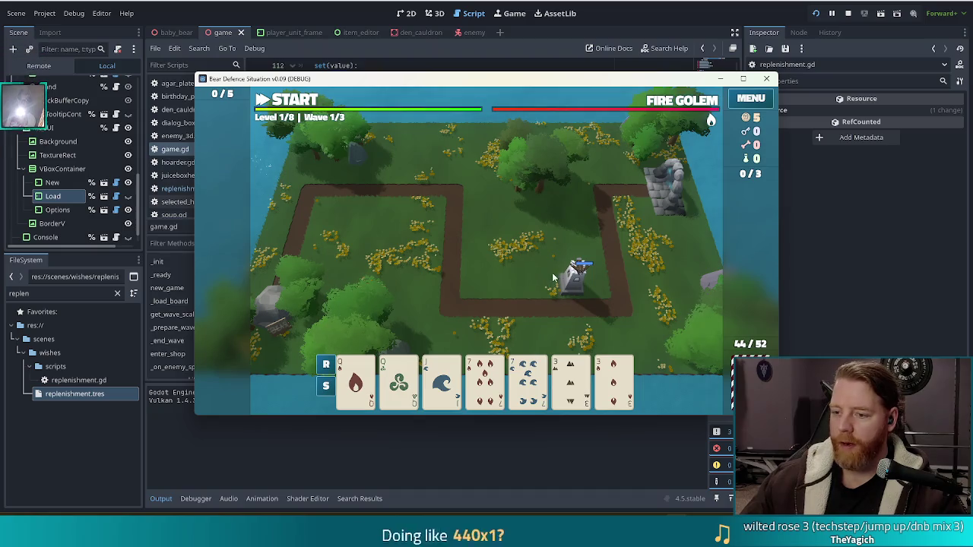
left_click(487, 385)
left_click(449, 327)
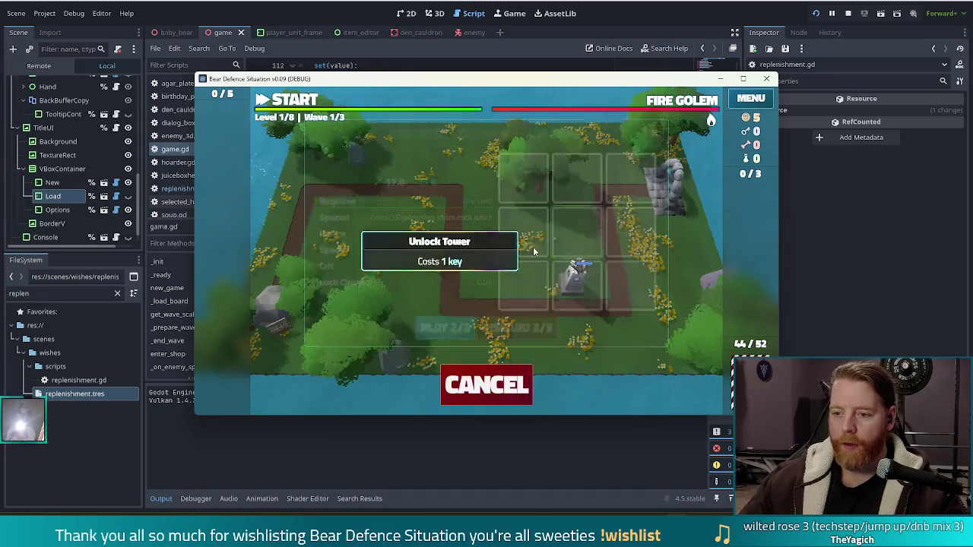
left_click(575, 263)
left_click(484, 380)
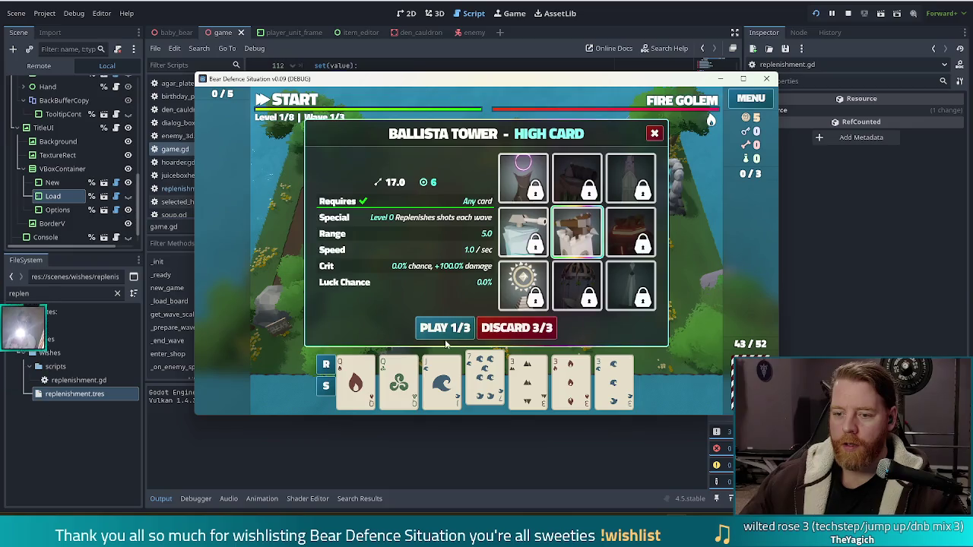
left_click(446, 328)
left_click(550, 271)
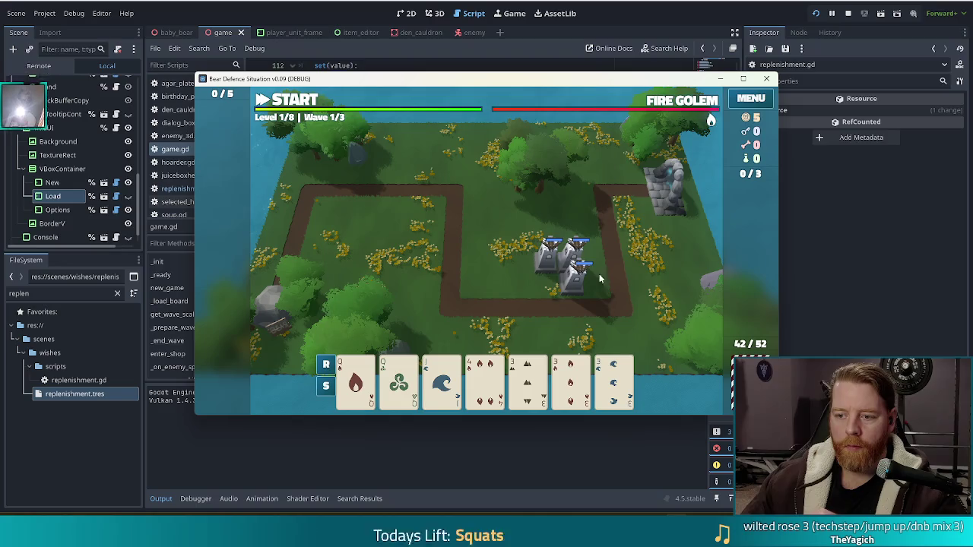
Inspect the ballista tower group's stats panel, then deselect the towers.
left_click(572, 268)
left_click(599, 182)
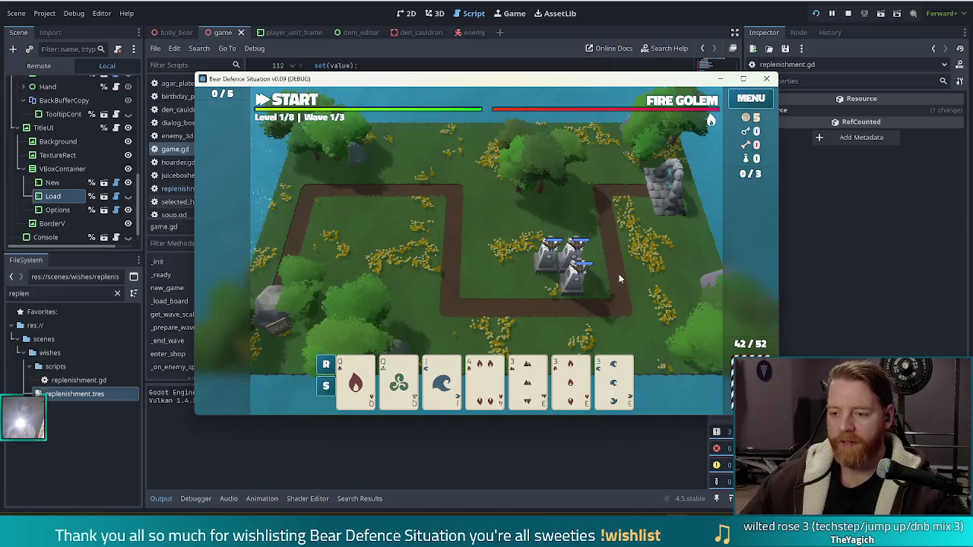
left_click(570, 274)
left_click(602, 184)
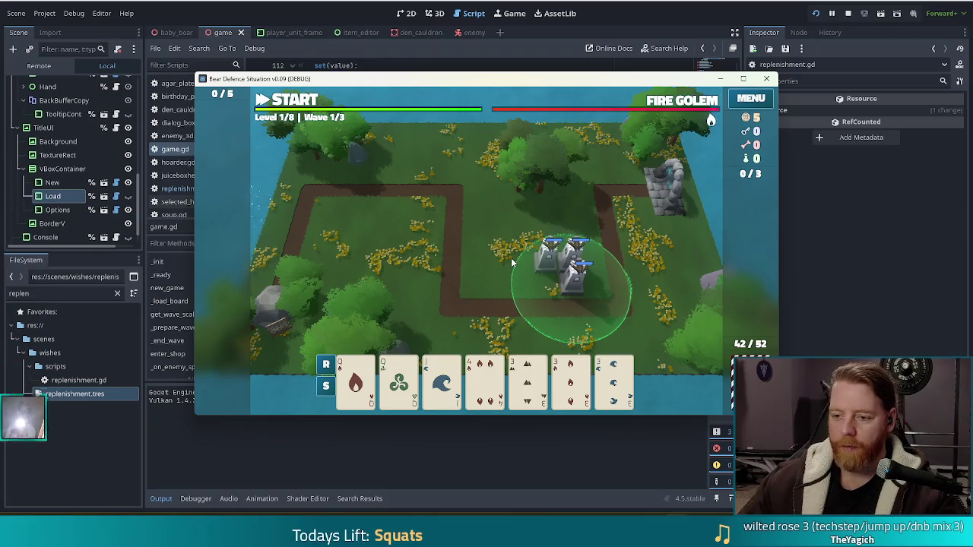
left_click(491, 274)
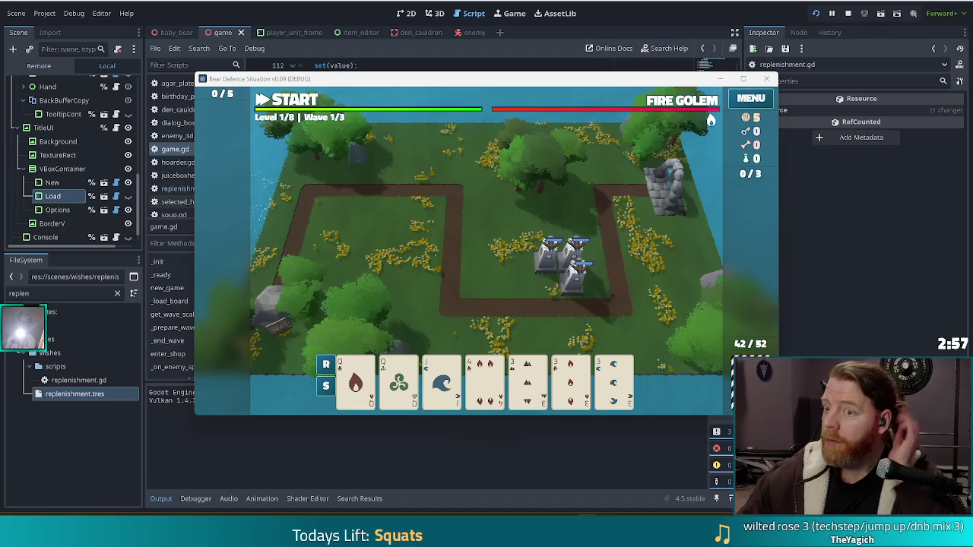
Stop the game and copy the three random wave_enemy_patterns lines as a commented backup.
key("F8")
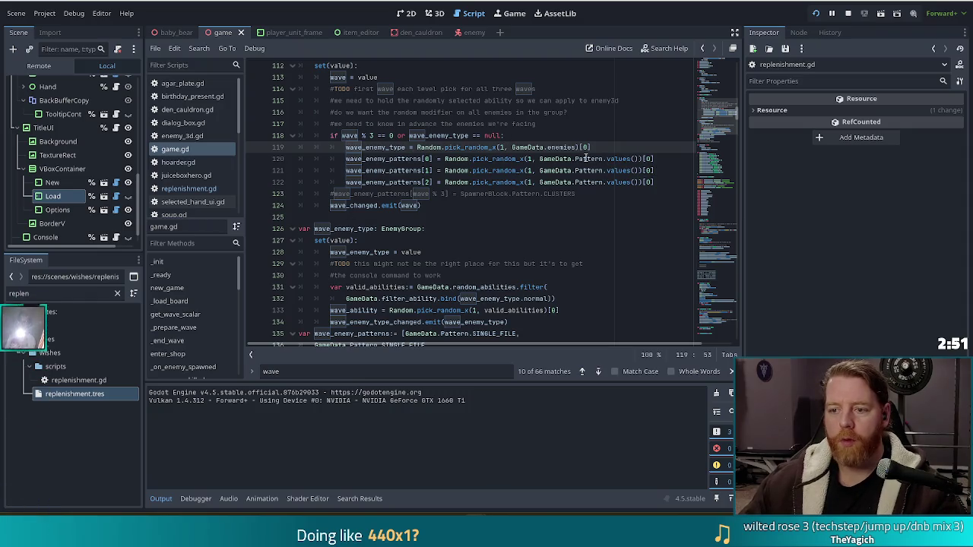
left_click_drag(587, 158, 591, 182)
key("ctrl+k")
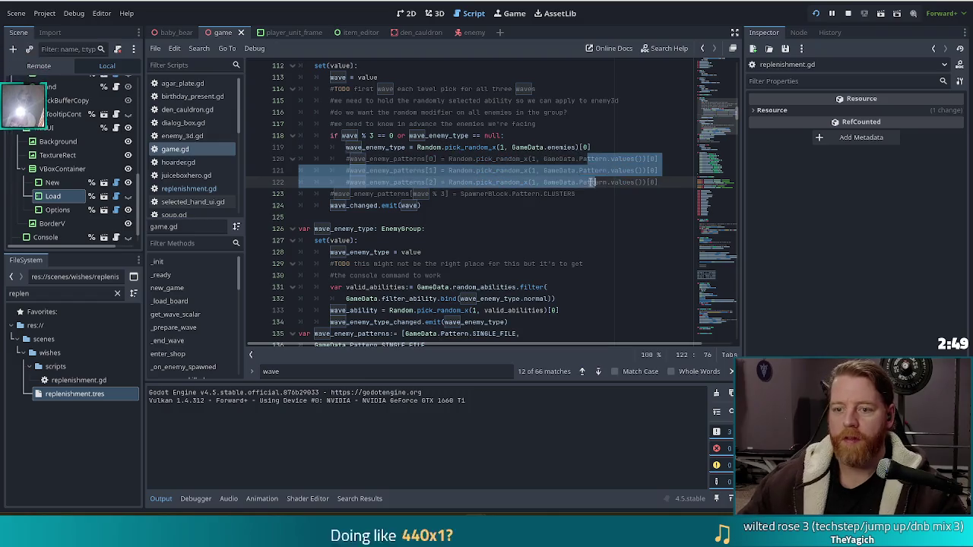
left_click(661, 183)
left_click_drag(660, 182, 352, 158)
key("ctrl+c")
left_click(683, 183)
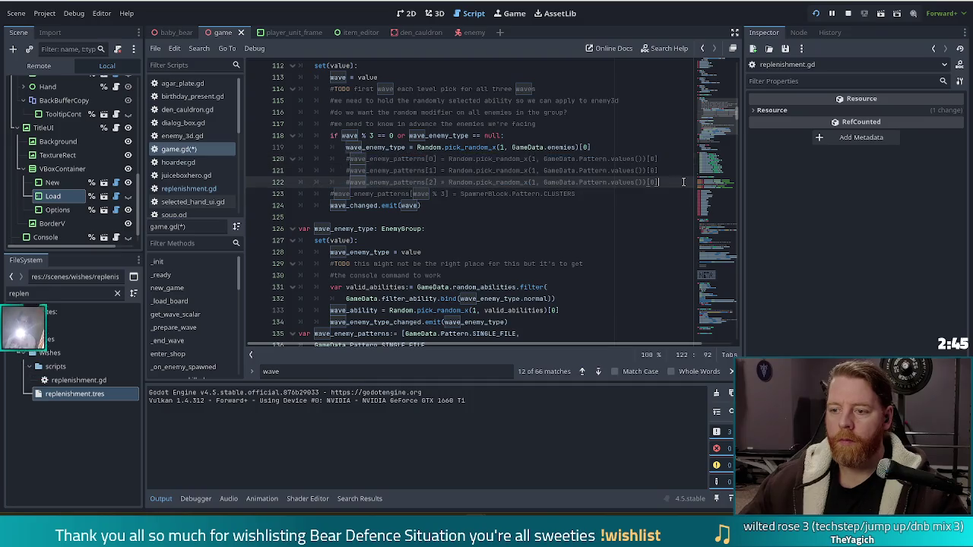
key("Return")
key("ctrl+v")
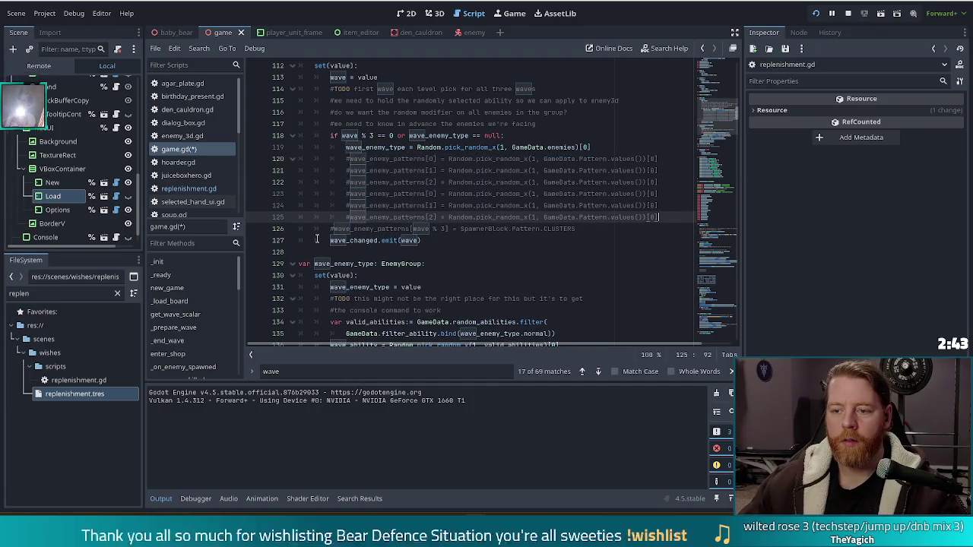
Uncomment the duplicated pattern lines and delete the commented CLUSTERS override line.
left_click(600, 229)
left_click_drag(623, 194, 628, 216)
key("ctrl+k")
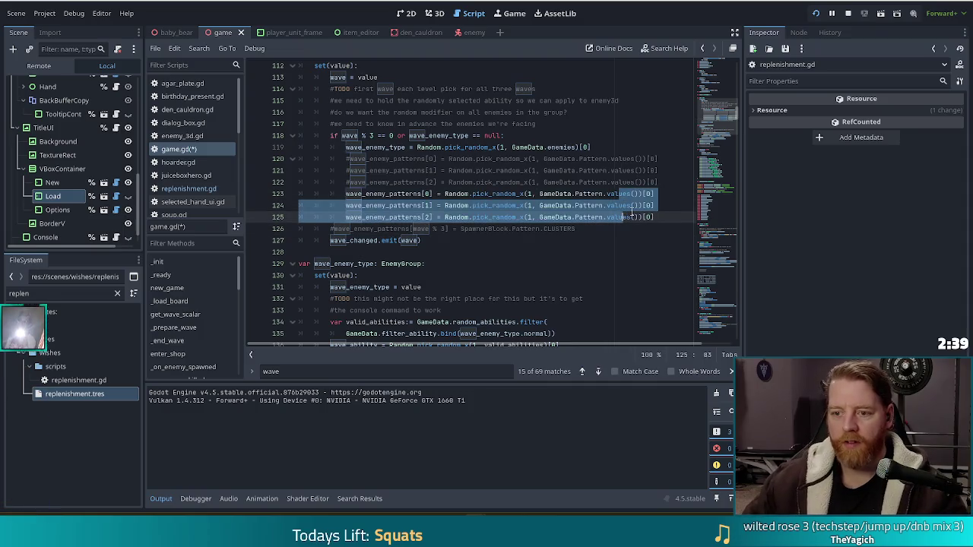
left_click_drag(608, 228, 676, 220)
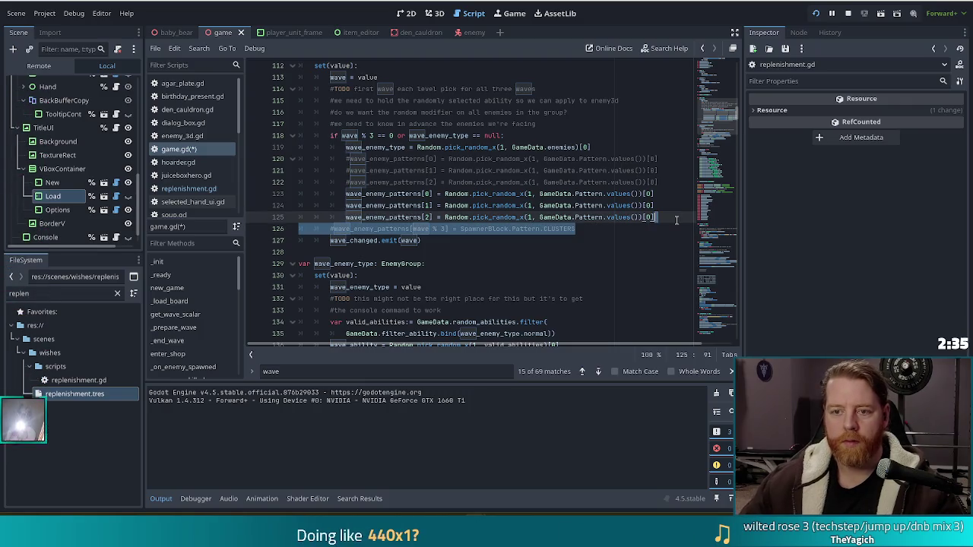
key("BackSpace")
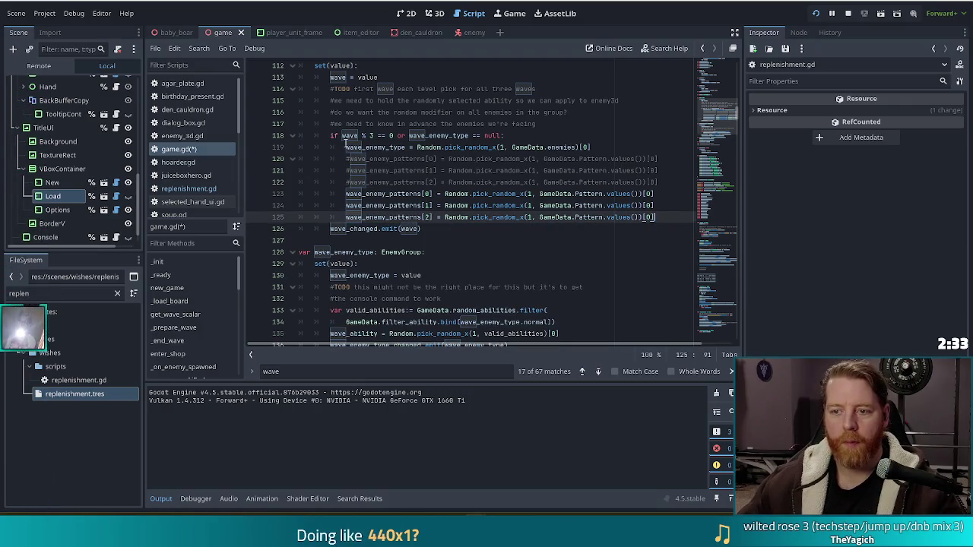
left_click(508, 205)
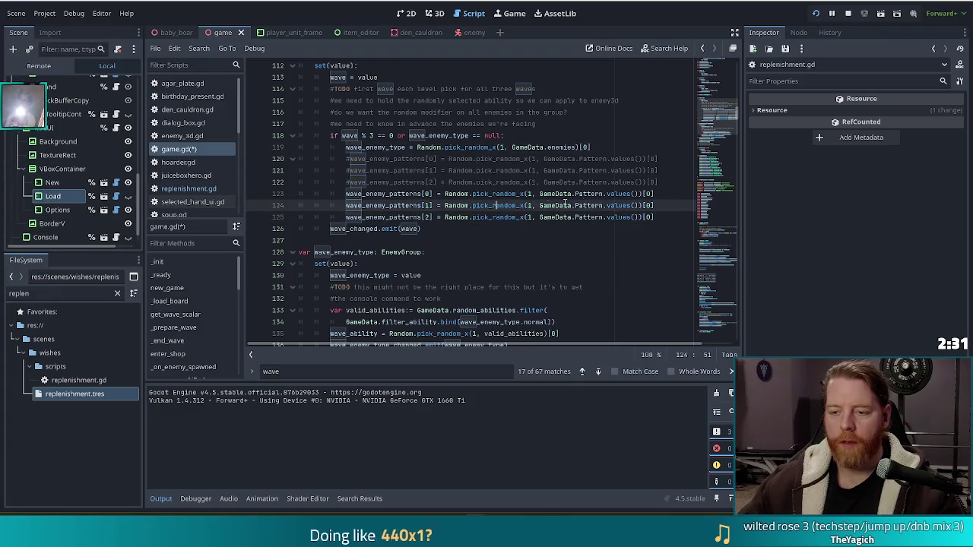
left_click(440, 194)
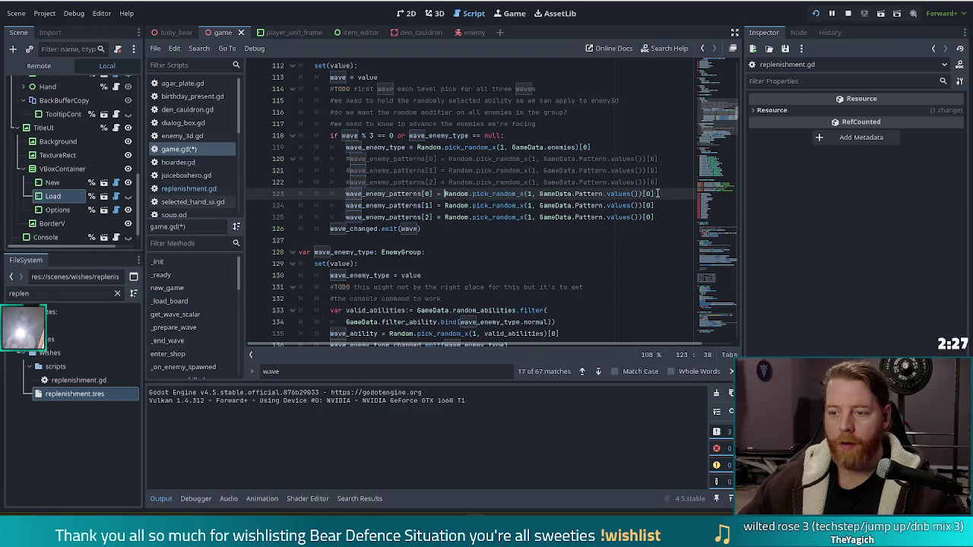
Replace wave_enemy_patterns[0]'s random pick with GameData.Pattern.SINGLE_FILE.
left_click(658, 194, "shift")
type("Game")
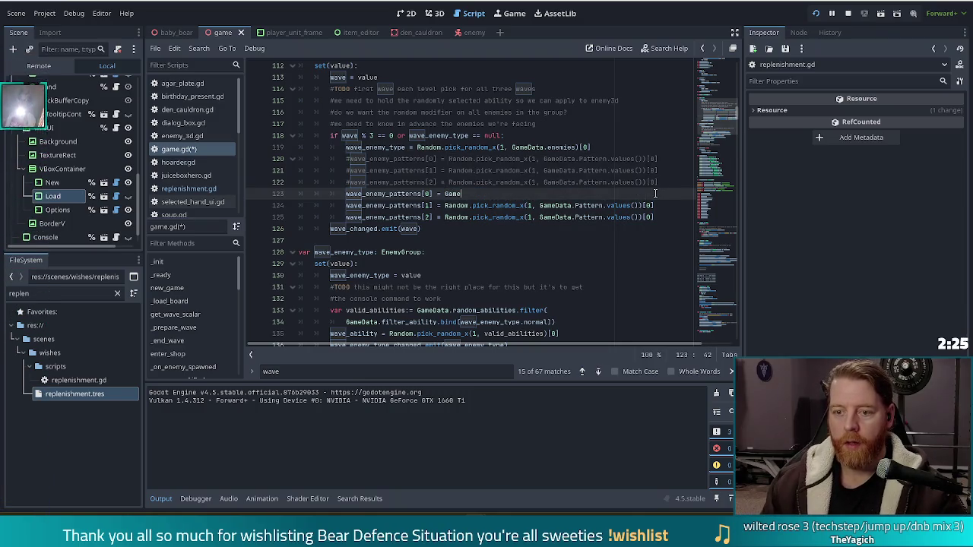
type("Data.Pattern.")
key("Return")
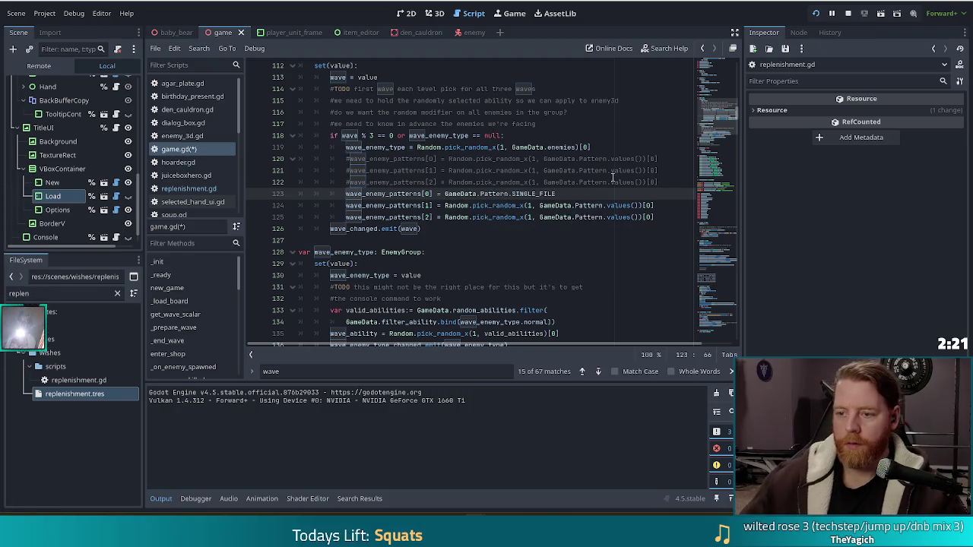
Paste SINGLE_FILE over the random pick on the wave_enemy_patterns[1] line.
left_click_drag(654, 206, 447, 206)
mouse_move(557, 194)
left_mouse_down()
mouse_move(439, 195)
mouse_move(486, 218)
mouse_move(656, 206)
left_mouse_up()
key("ctrl+v")
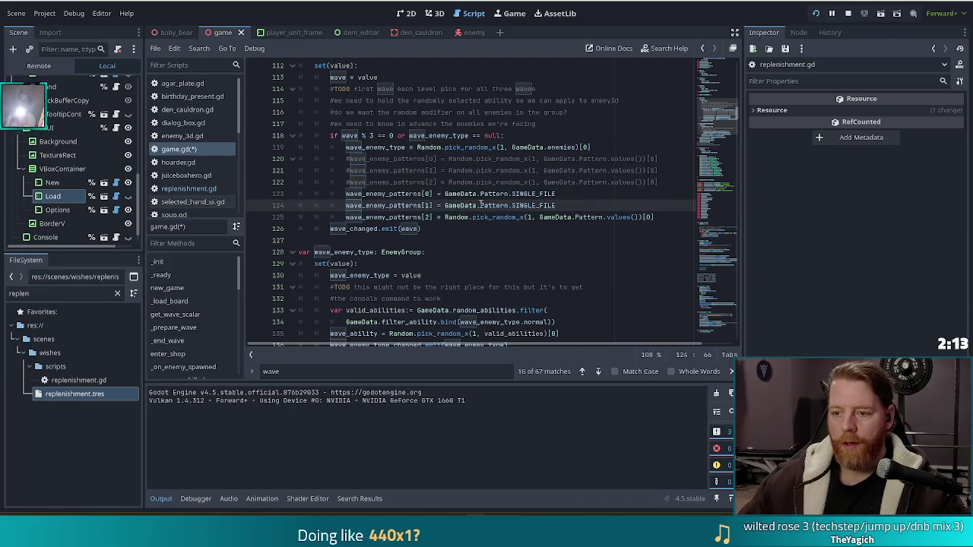
double_click(529, 206)
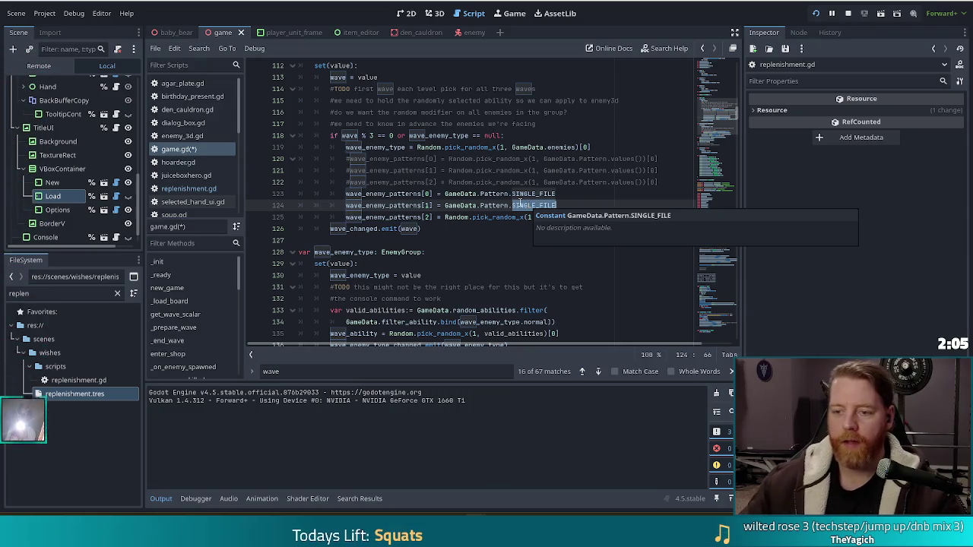
left_click(534, 194)
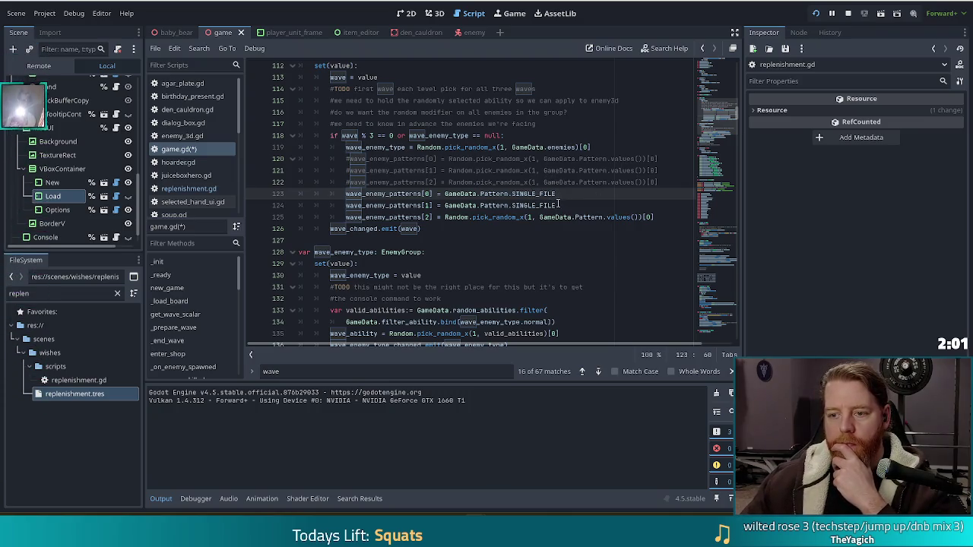
left_click(559, 205)
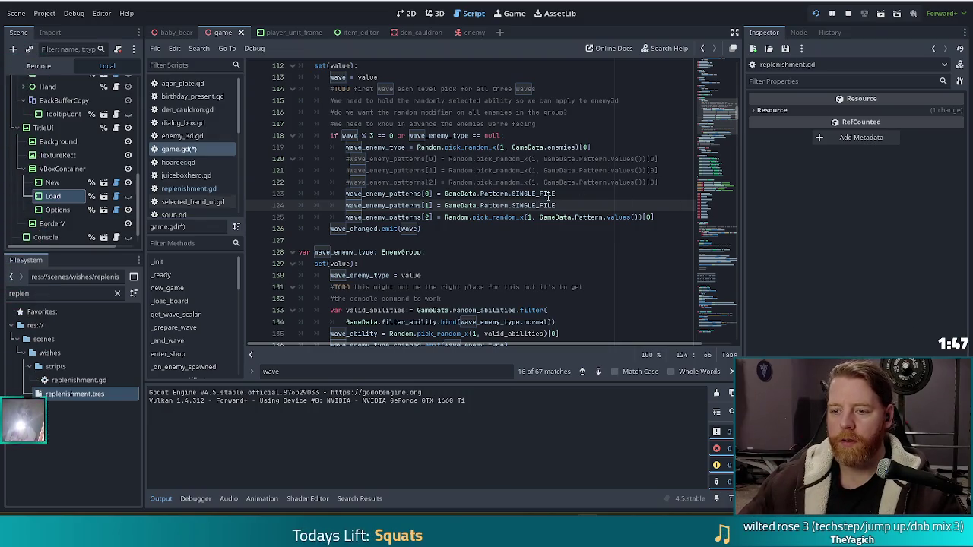
left_click_drag(666, 218, 673, 198)
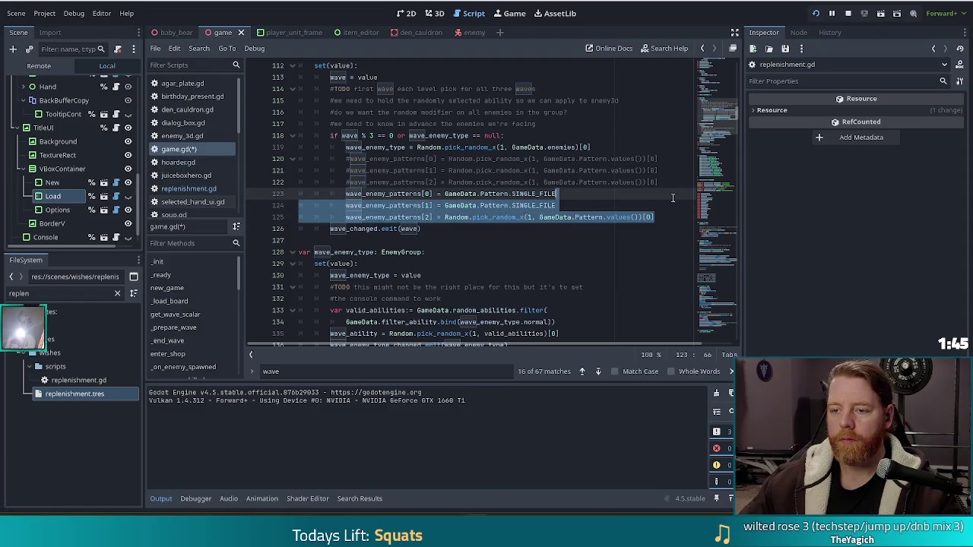
Delete the fixed [1] and [2] lines, move [0]'s SINGLE_FILE line up, uncomment the random picks, and save.
key("BackSpace")
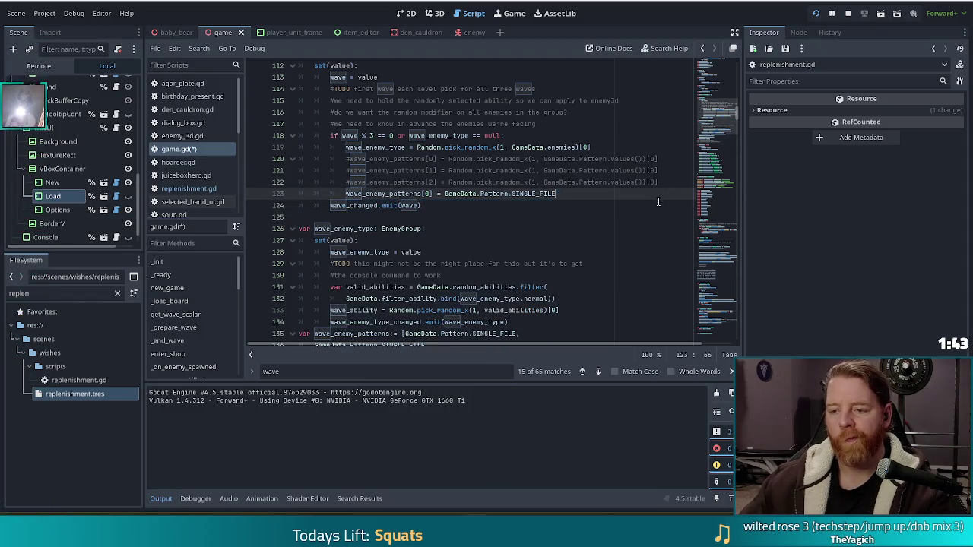
key("alt+Up")
key("alt+Up")
key("alt+Up")
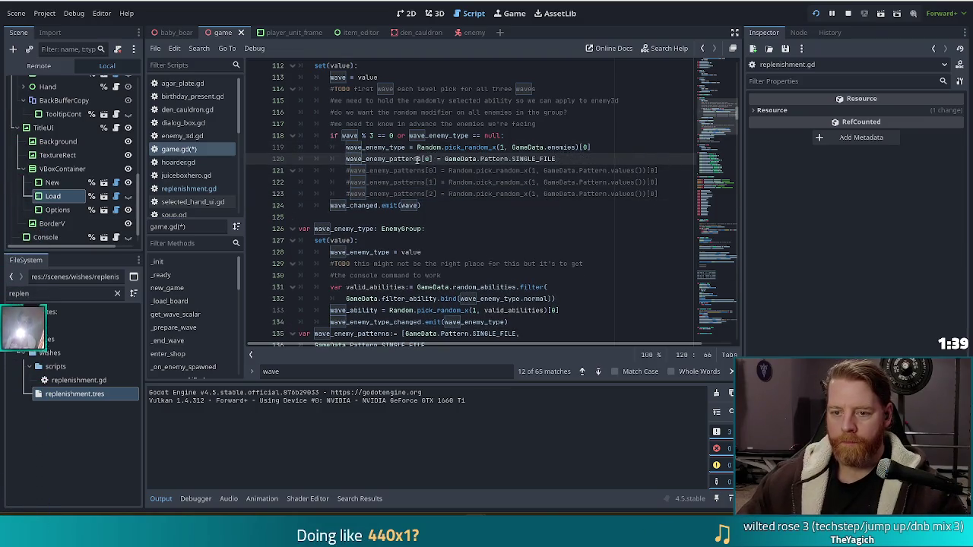
left_click(436, 193)
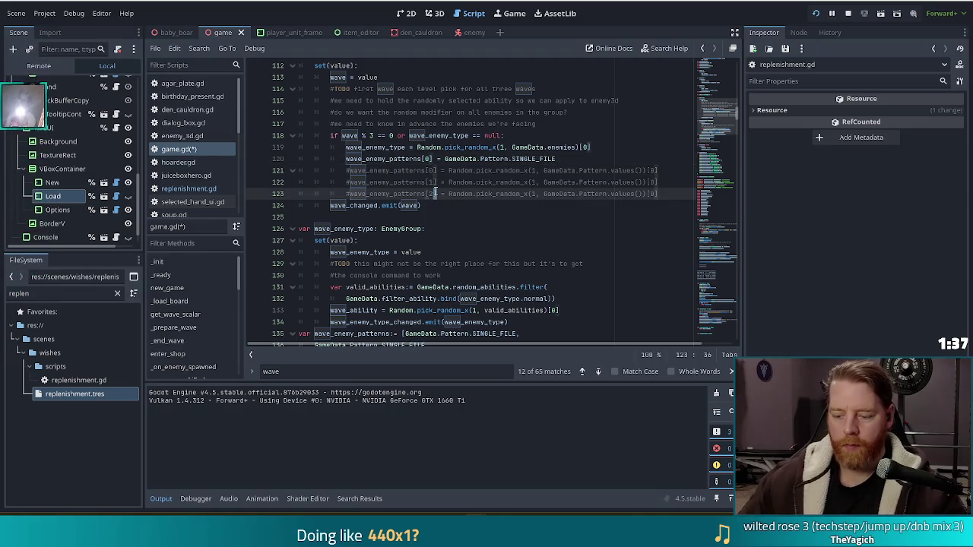
key("ctrl+k")
left_click(431, 182)
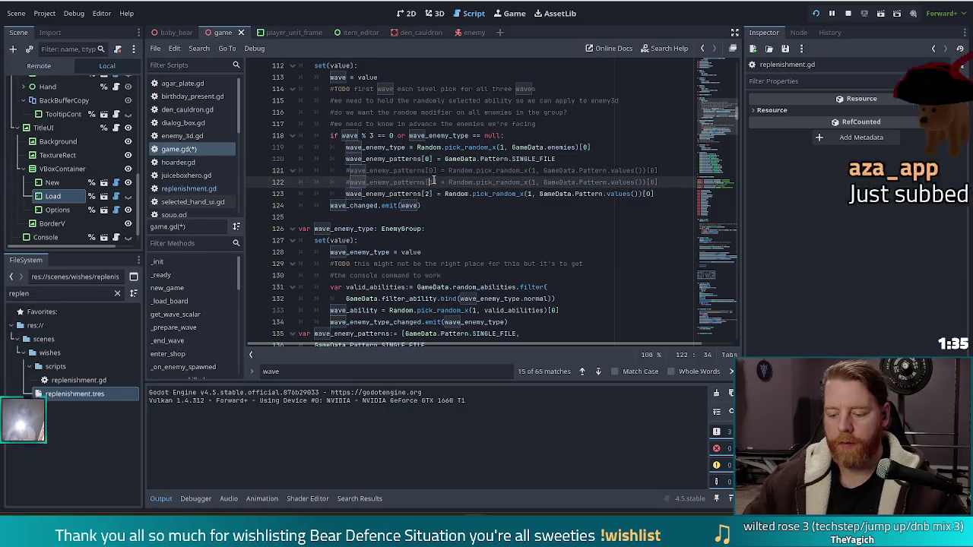
key("ctrl+k")
key("ctrl+s")
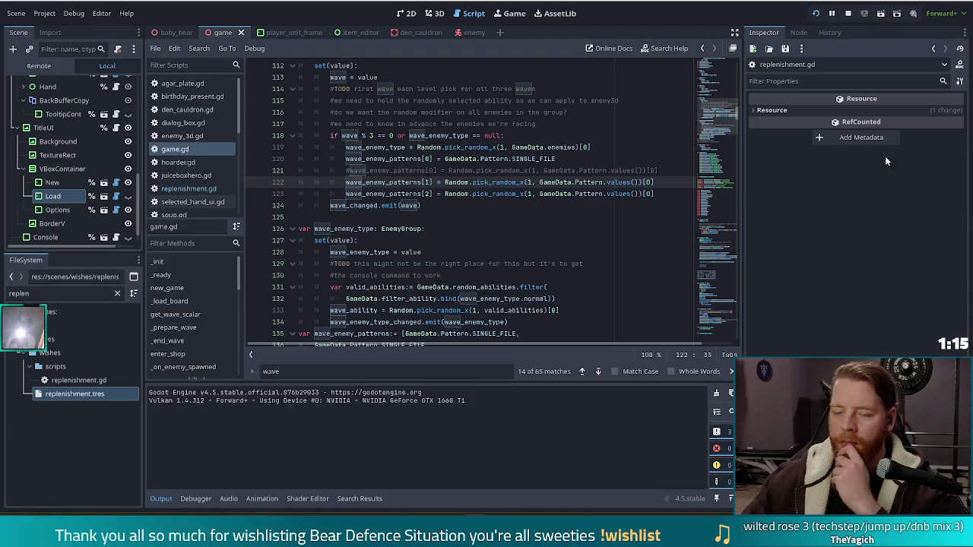
Review the wave setter lines and insert a blank line above the SINGLE_FILE assignment.
key("Right")
key("Right")
key("Right")
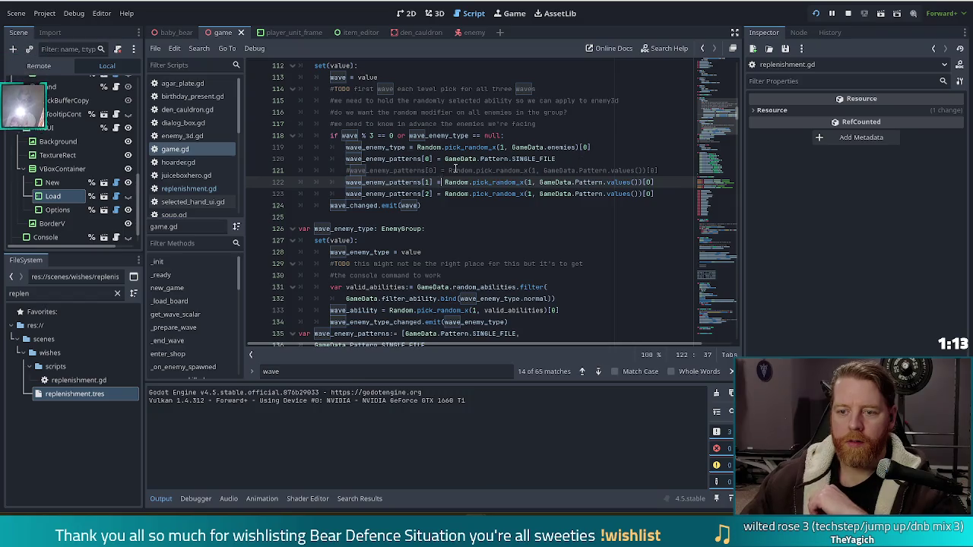
left_click(577, 159)
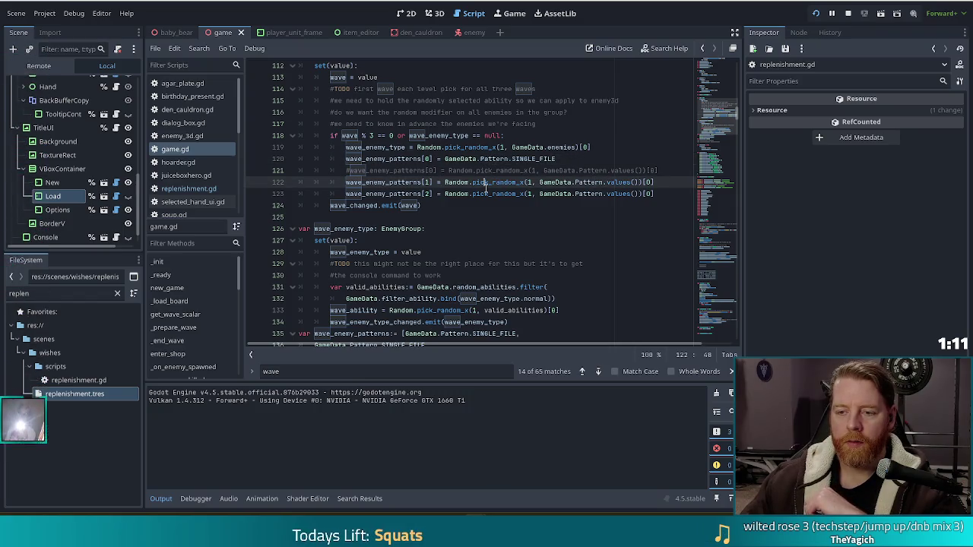
left_click(517, 194)
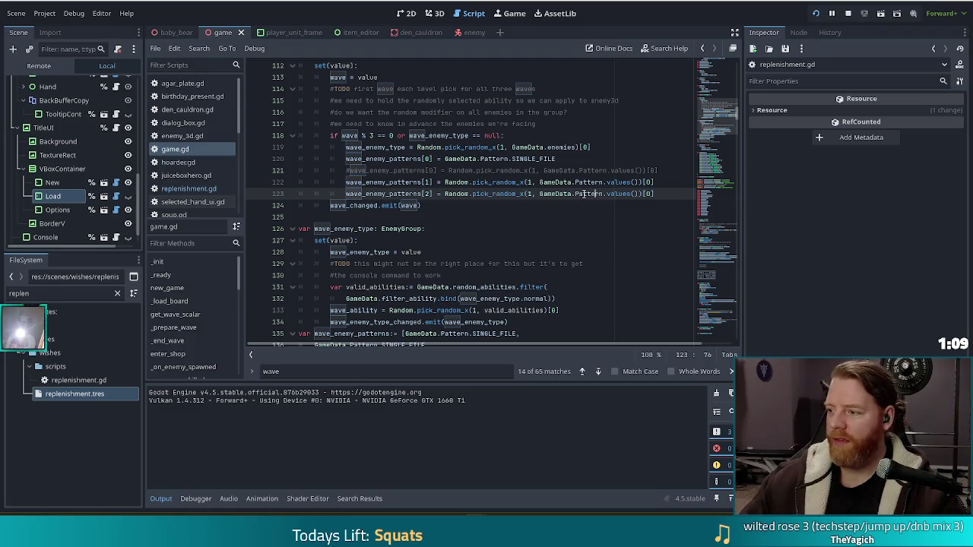
left_click(618, 147)
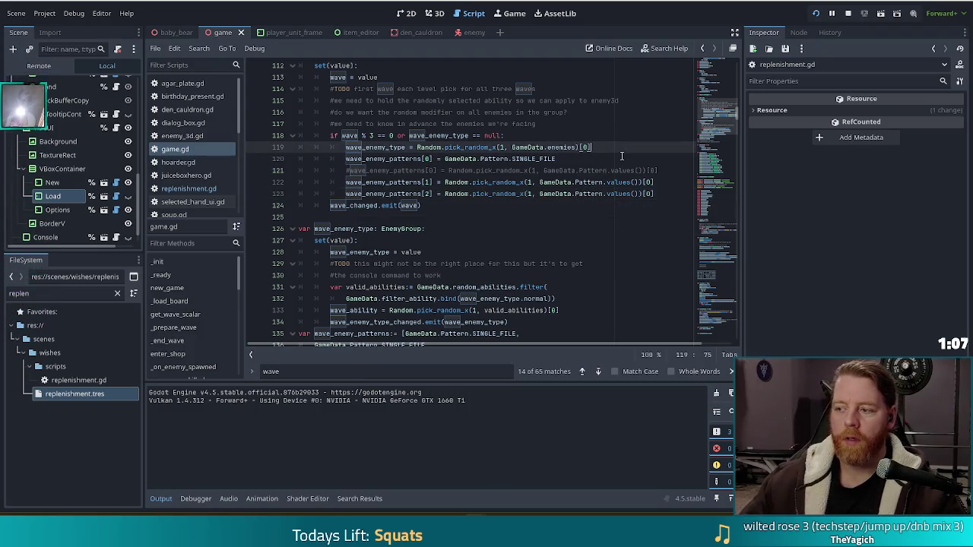
key("Return")
Add the comment '#TODO locked in single file is a test' and save game.gd.
type("#TODO ")
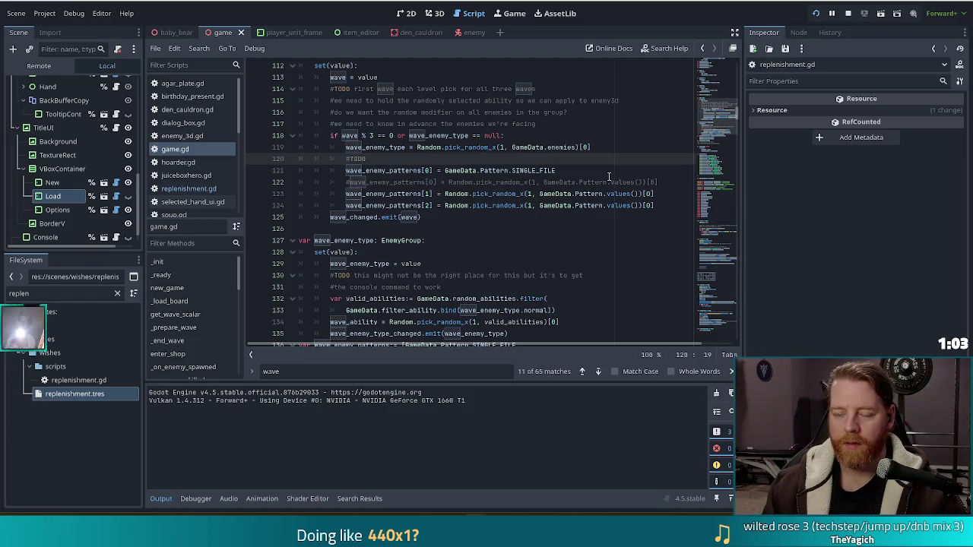
type("l")
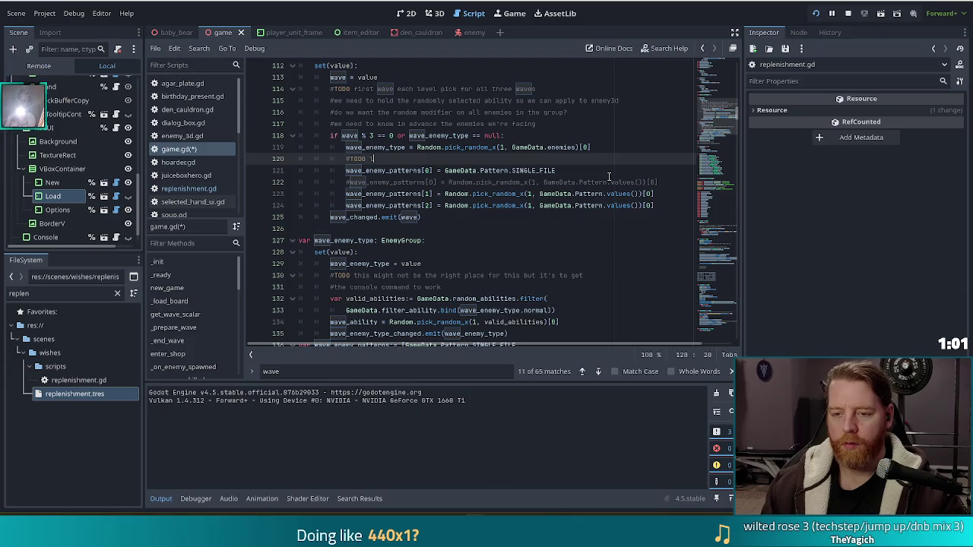
type("ocked in single ")
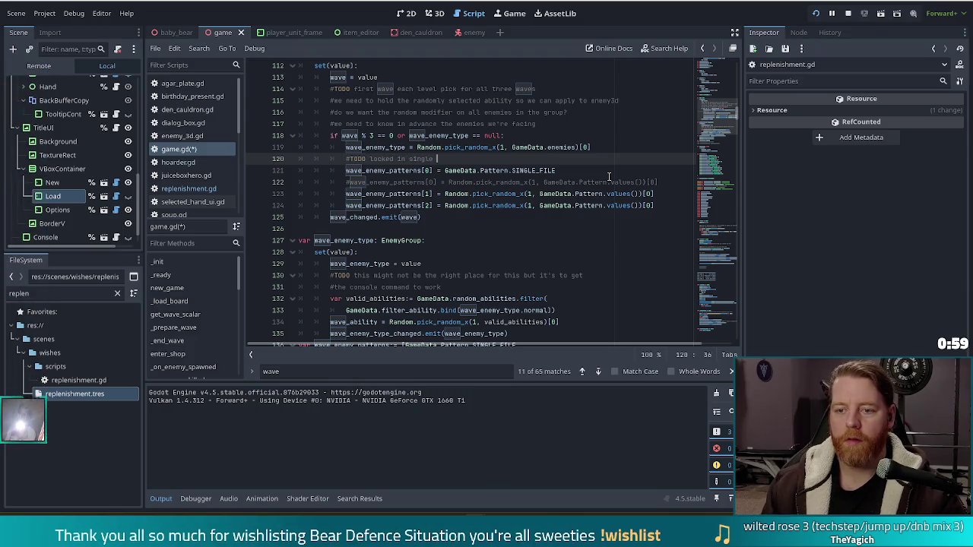
type("file is a test,")
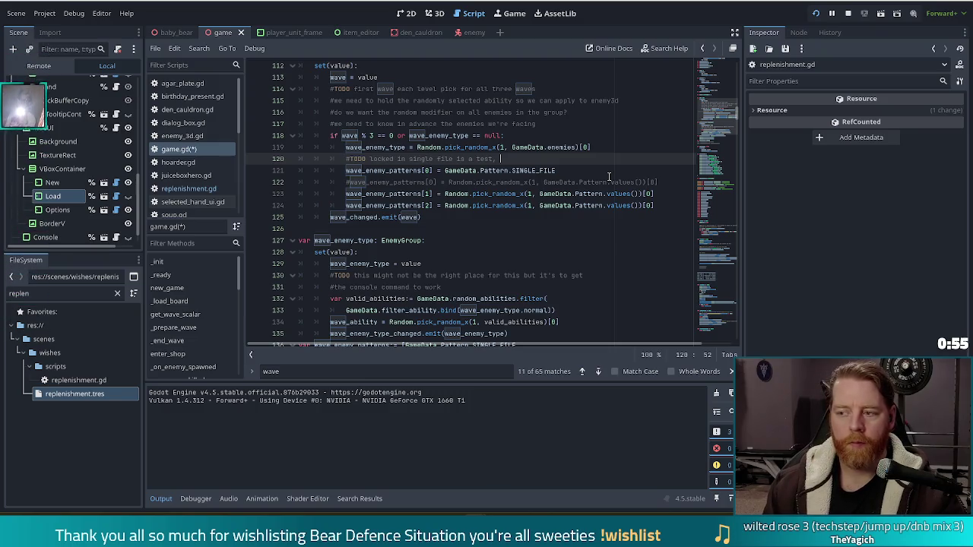
key("BackSpace")
key("BackSpace")
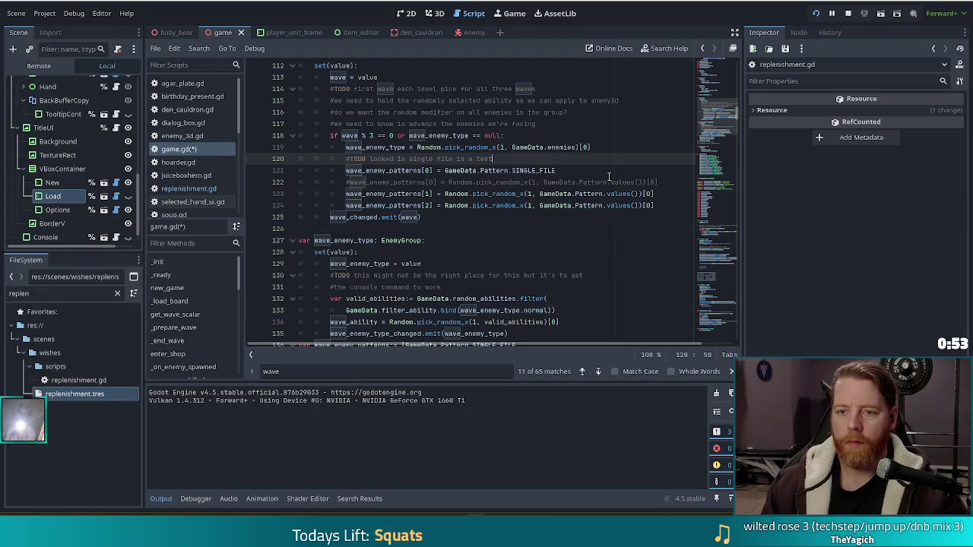
key("ctrl+s")
Drop 'TODO' from the first-wave comment, save, and review the valid_abilities filter lines below.
left_click(554, 92)
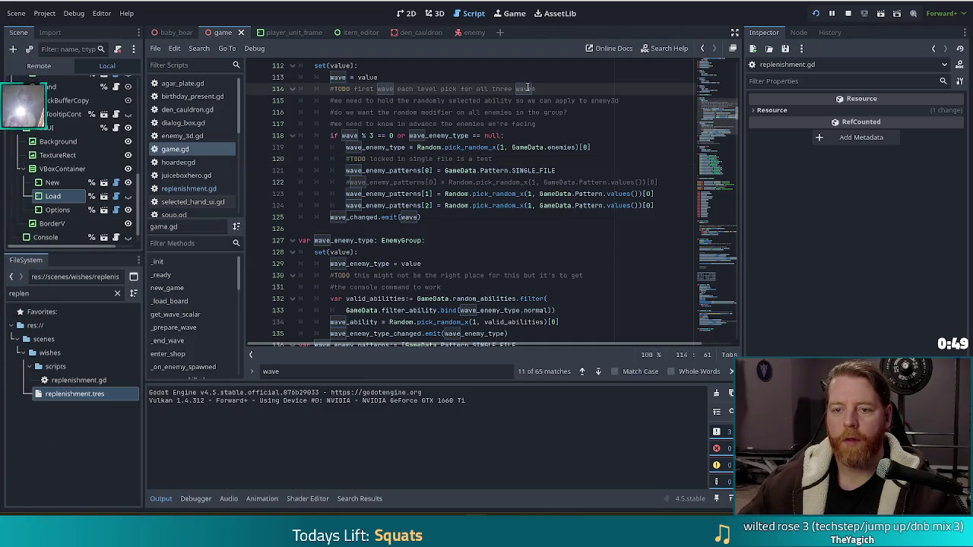
left_click(335, 88)
key("Delete")
key("Delete")
key("Delete")
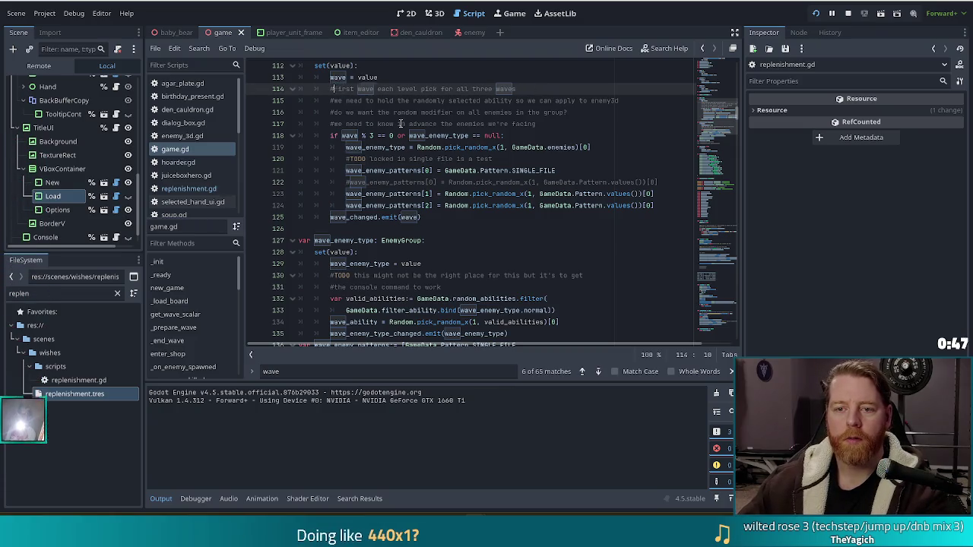
type("f")
left_click(402, 111)
key("ctrl+s")
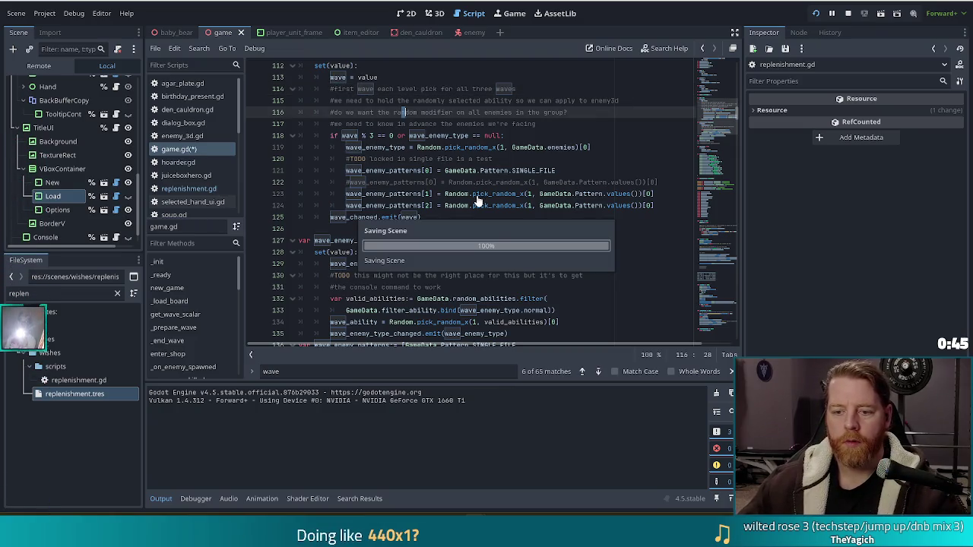
scroll(477, 200, "down", 2)
left_click(461, 229)
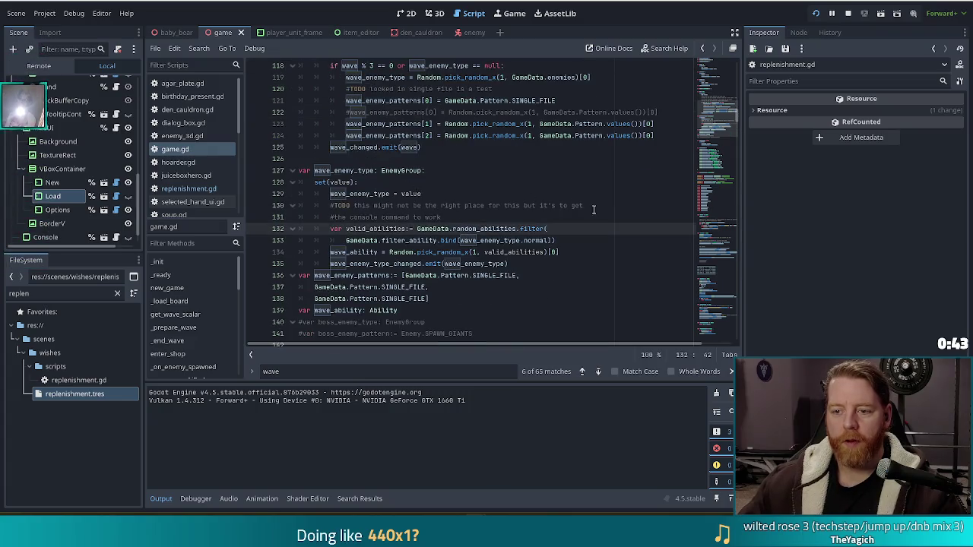
left_click(496, 212)
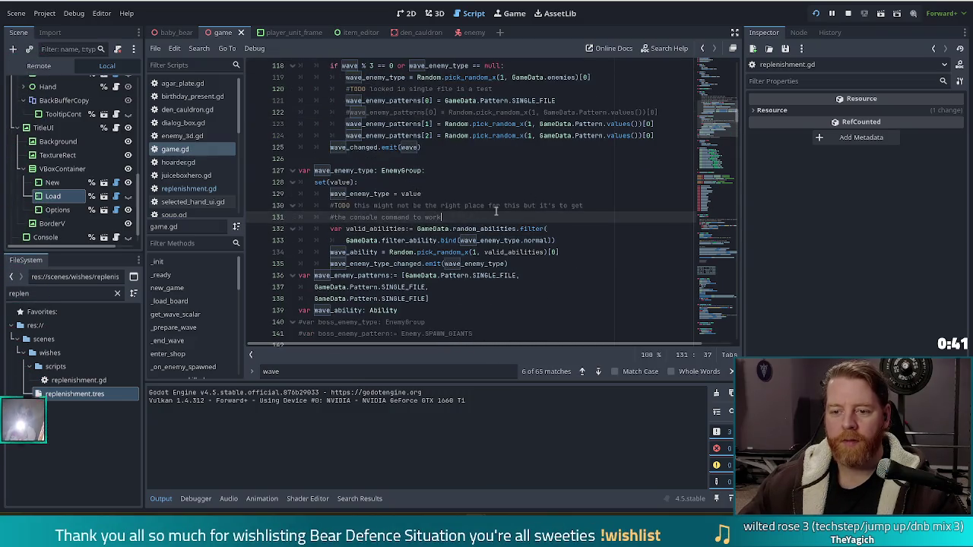
scroll(515, 204, "up", 2)
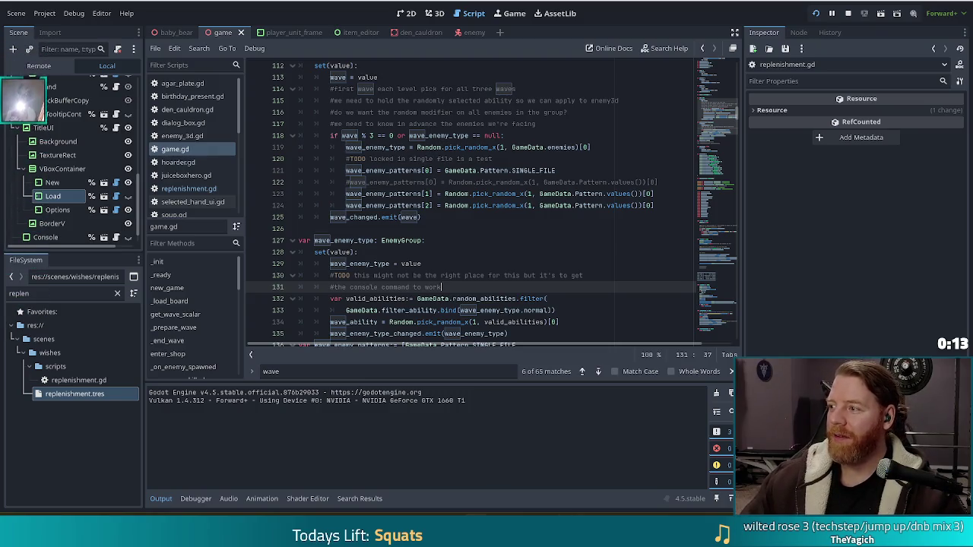
left_click(418, 181)
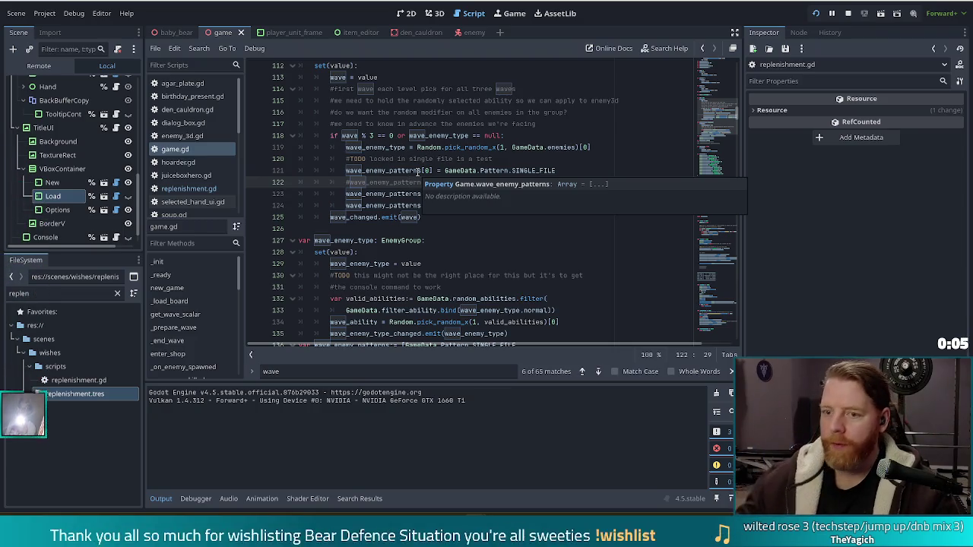
left_click(398, 185)
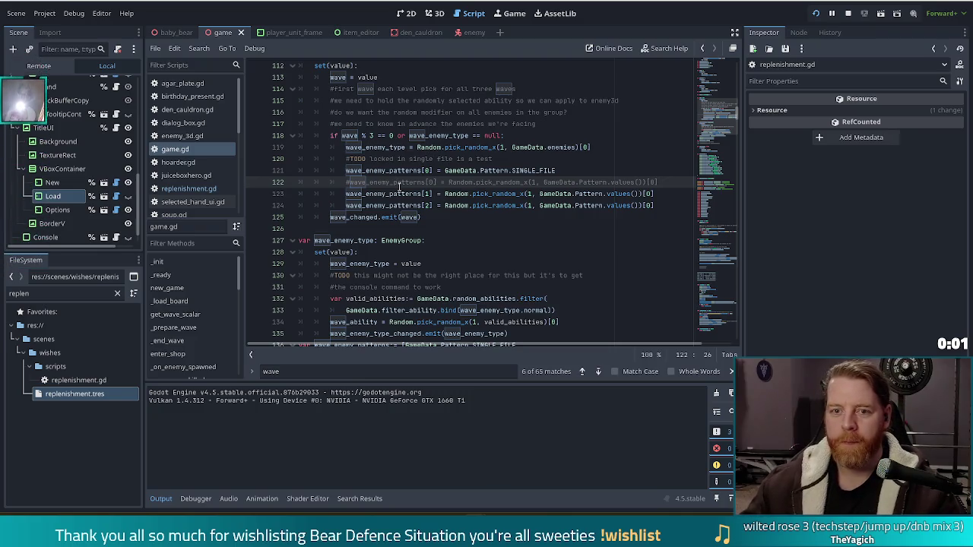
left_click(660, 182)
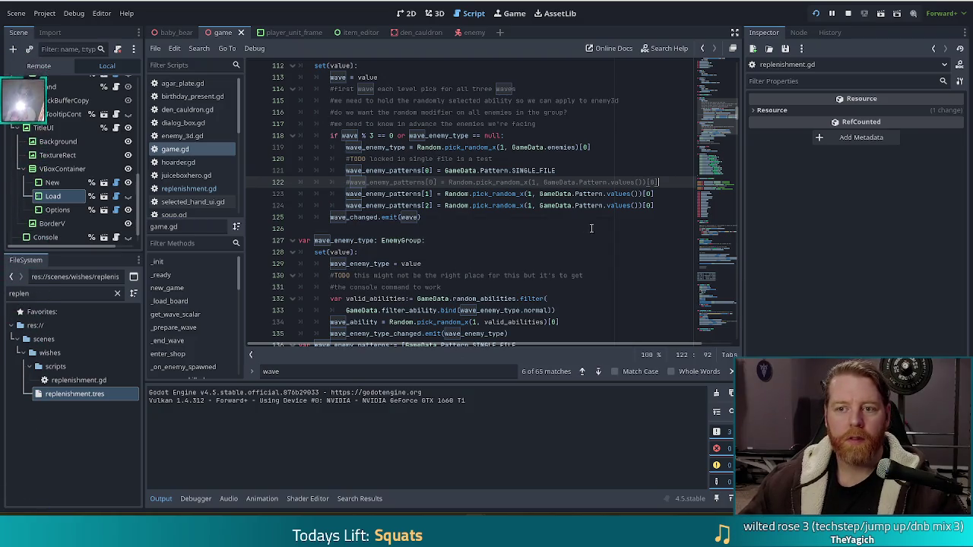
left_click(61, 294)
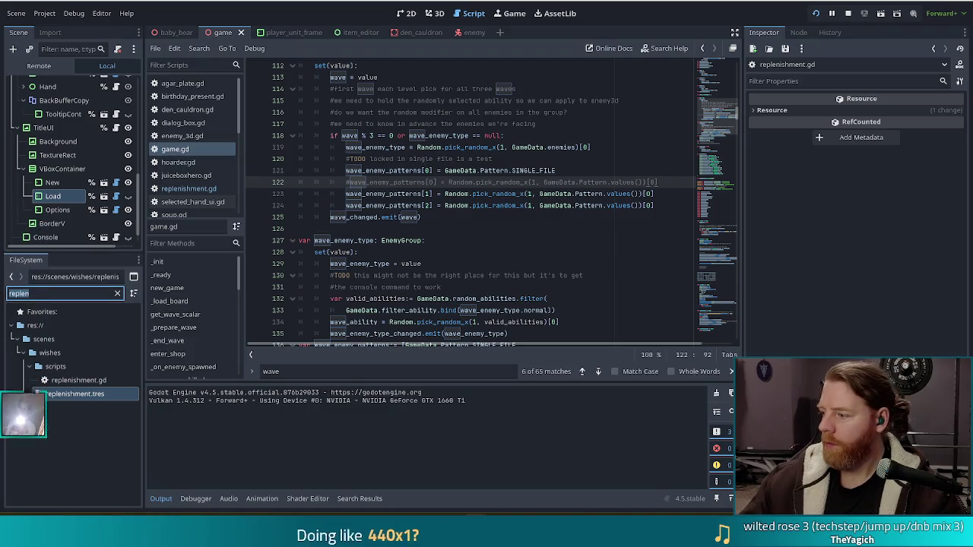
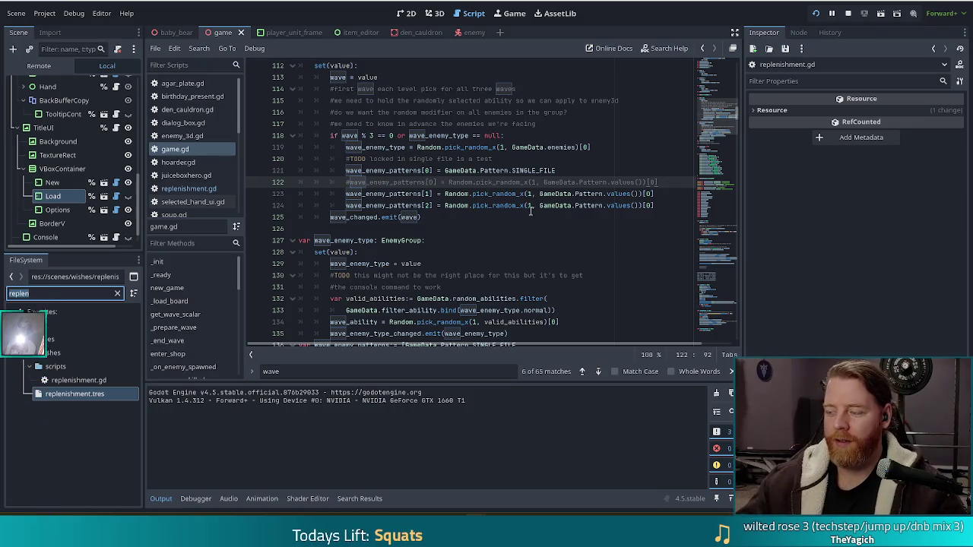
Look over game.gd's wave pattern lines and enemy_3d.gd, then close all open scripts.
left_click(485, 194)
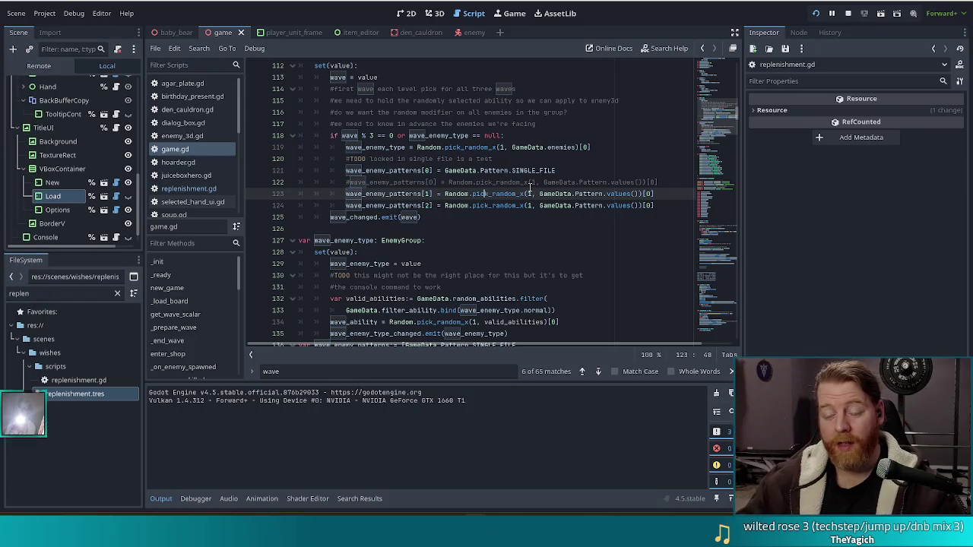
left_click(478, 171)
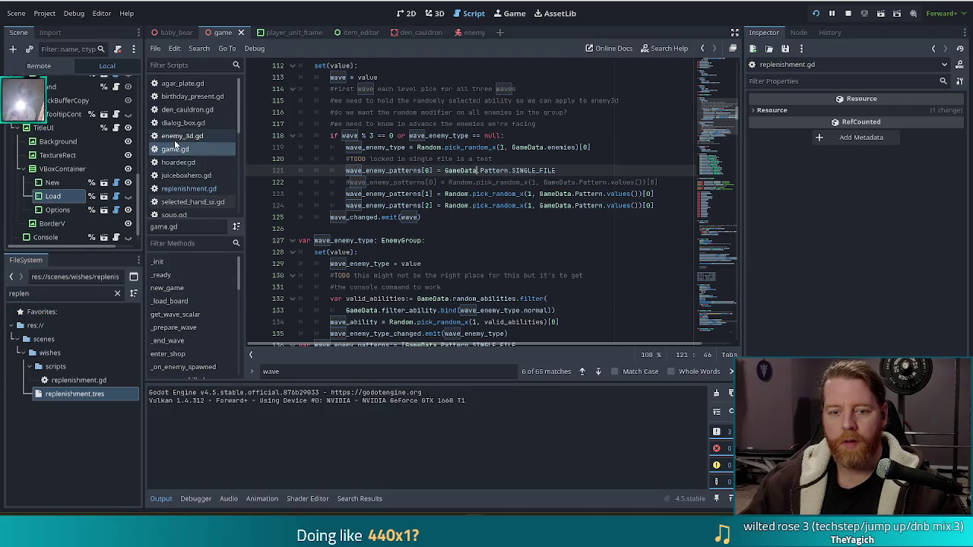
left_click(206, 136)
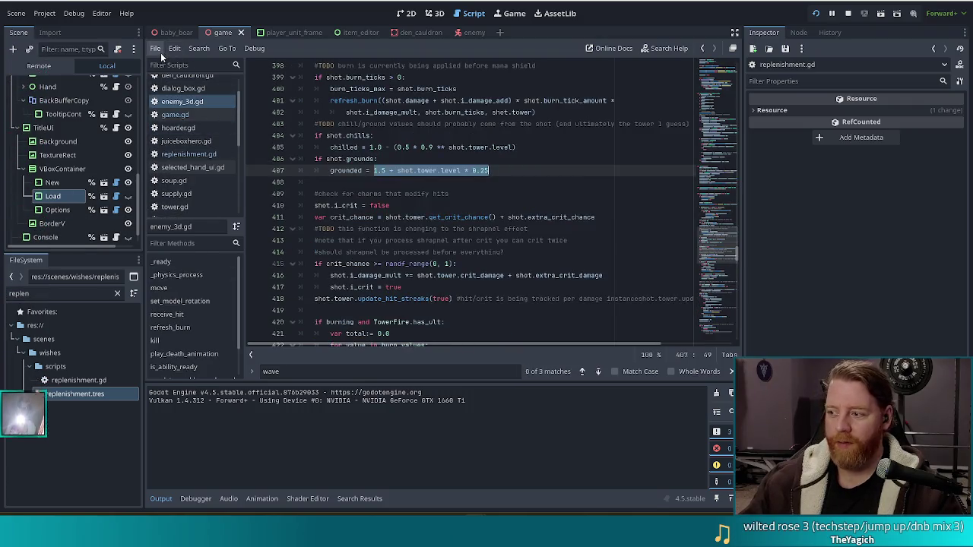
left_click(161, 52)
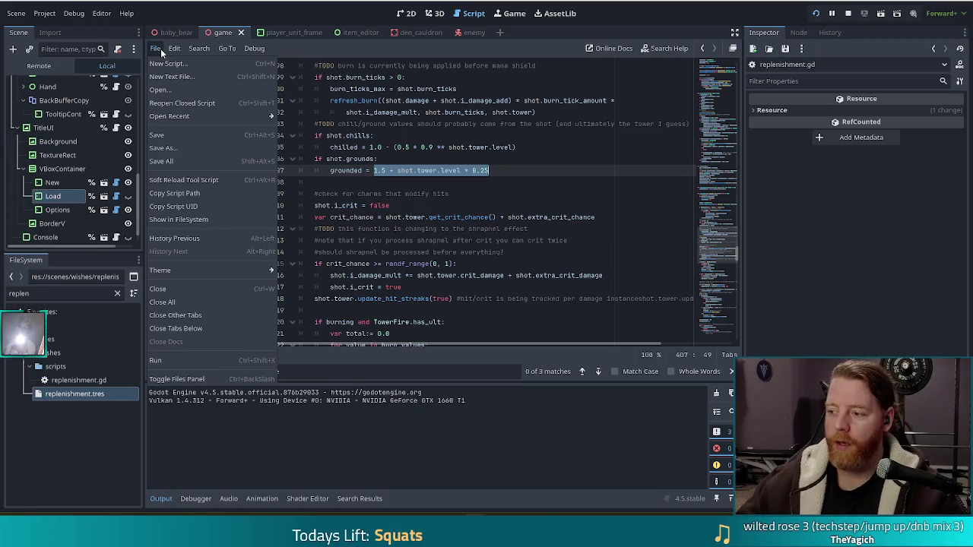
left_click(201, 303)
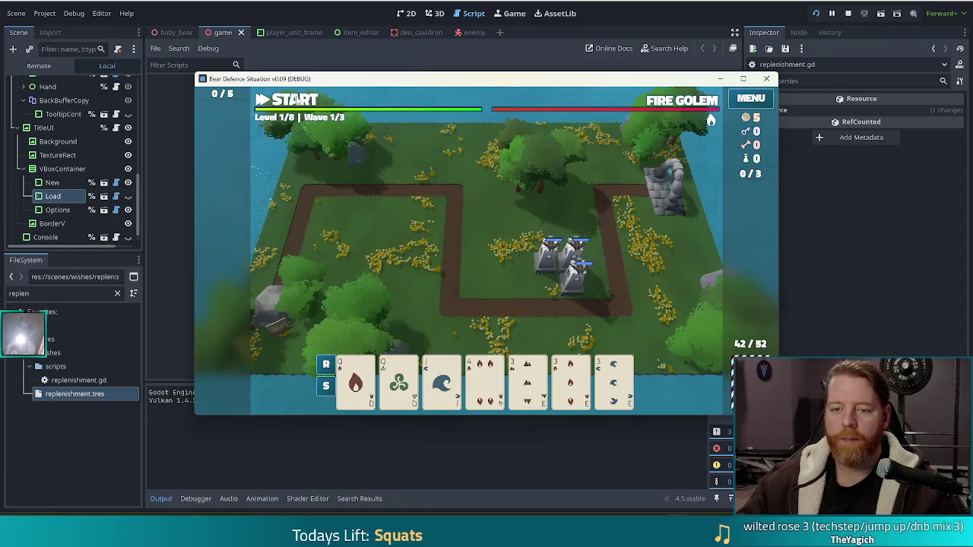
Dismiss the Wave Complete summaries and upgrade the Ballista Tower to level 2.
left_click(297, 103)
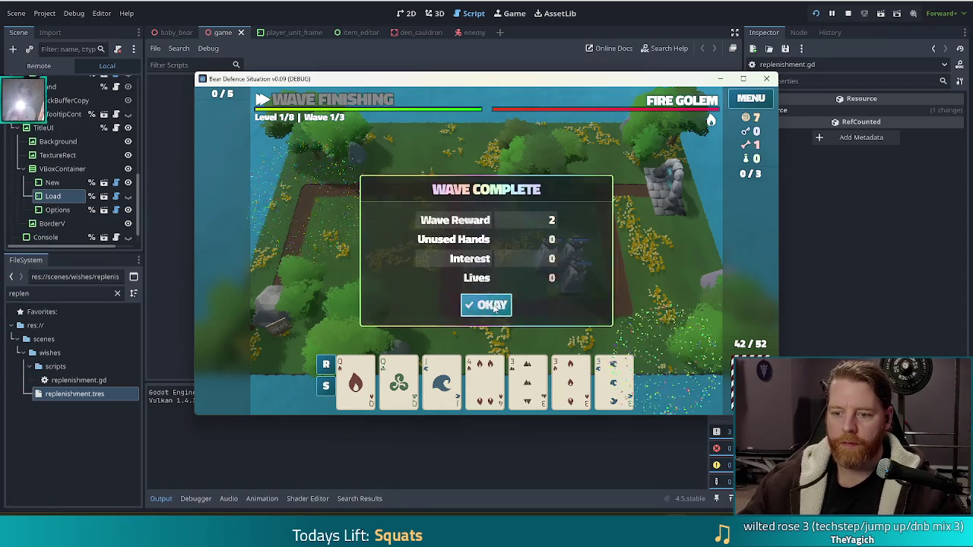
left_click(493, 305)
left_click(493, 304)
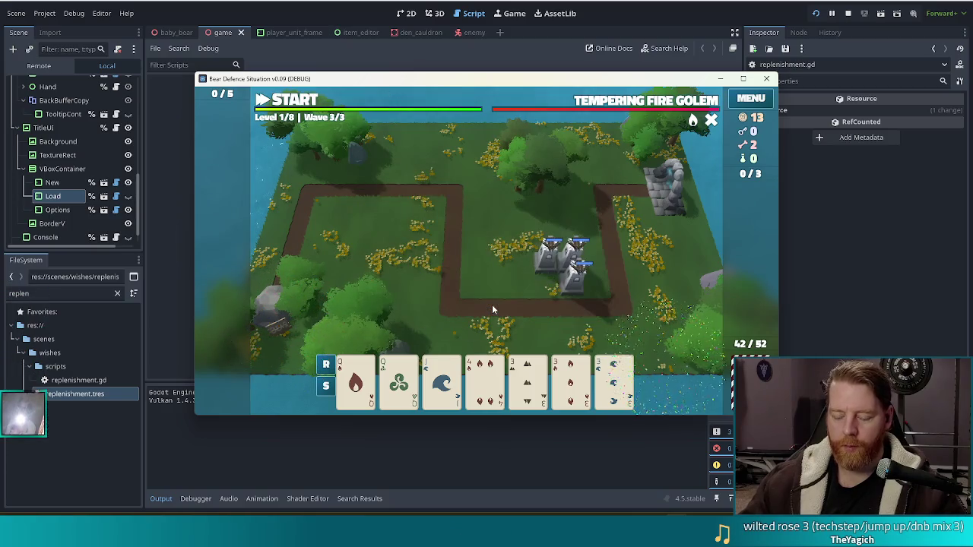
left_click(492, 305)
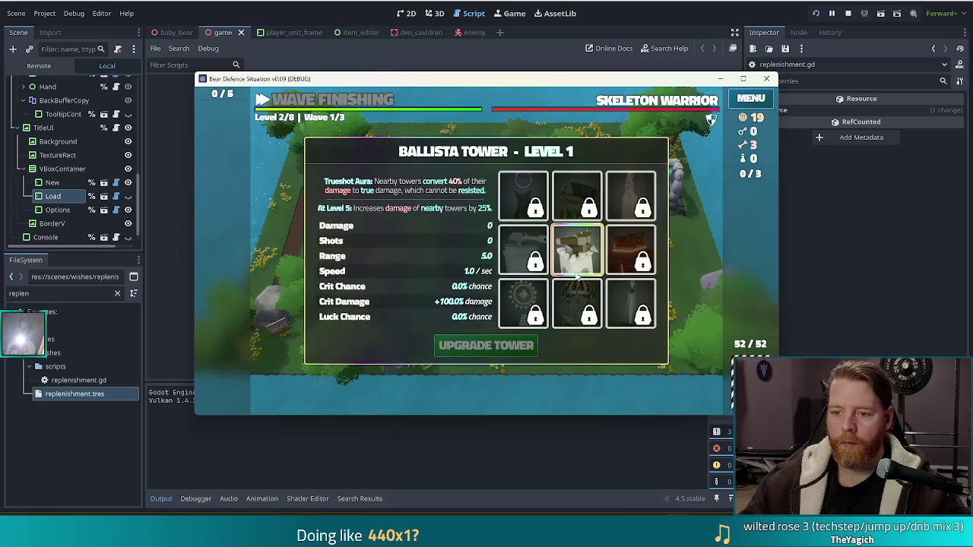
left_click(486, 346)
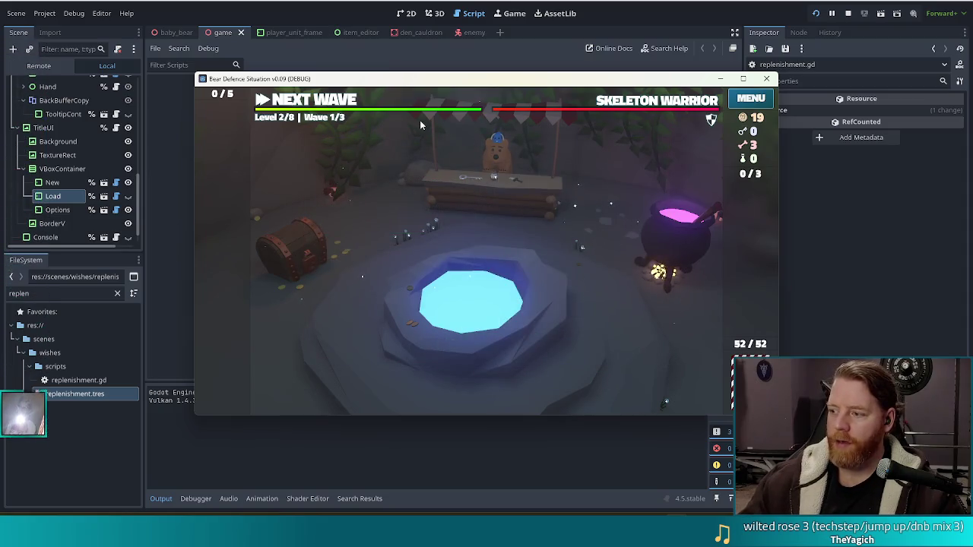
Open and close the cauldron panel twice and the bear's shop, reopen the cauldron, then stop the game.
left_click(690, 240)
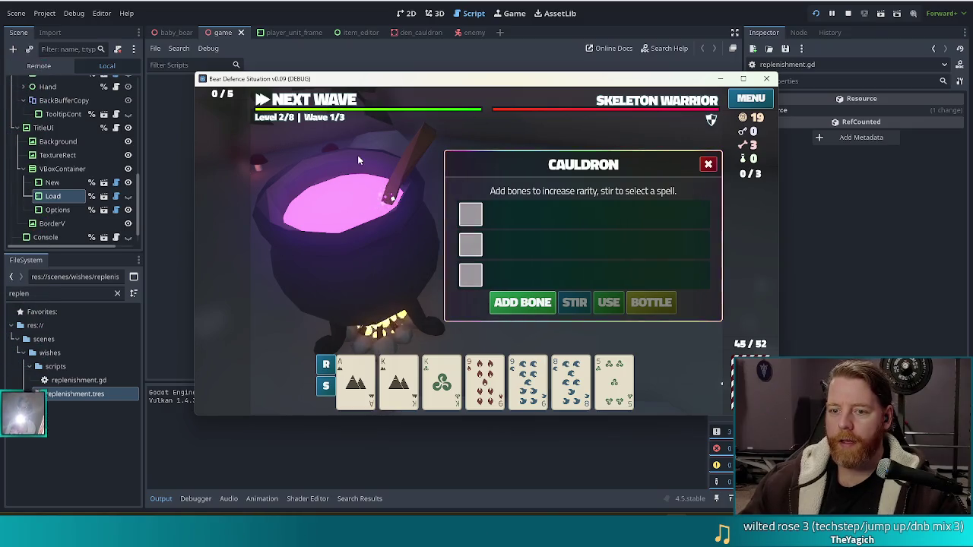
left_click(708, 164)
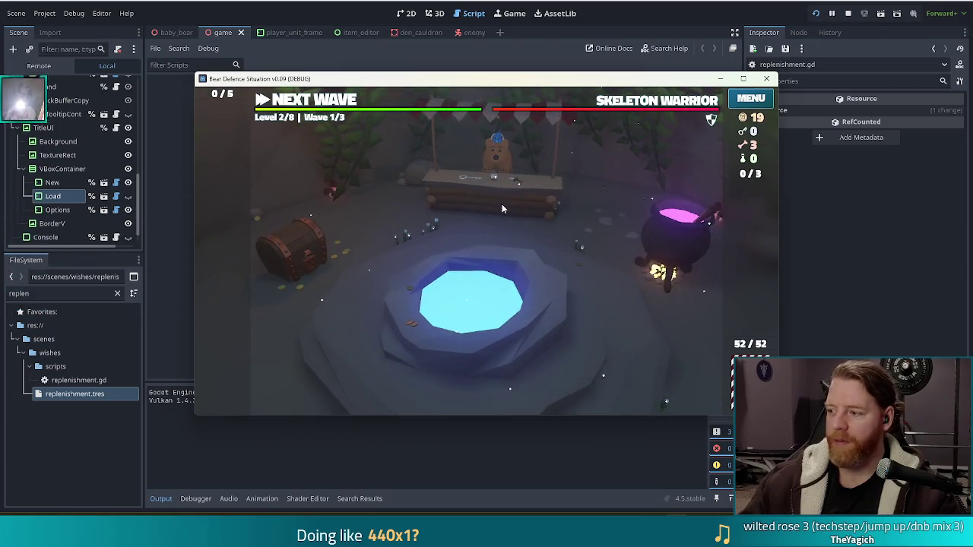
left_click(688, 238)
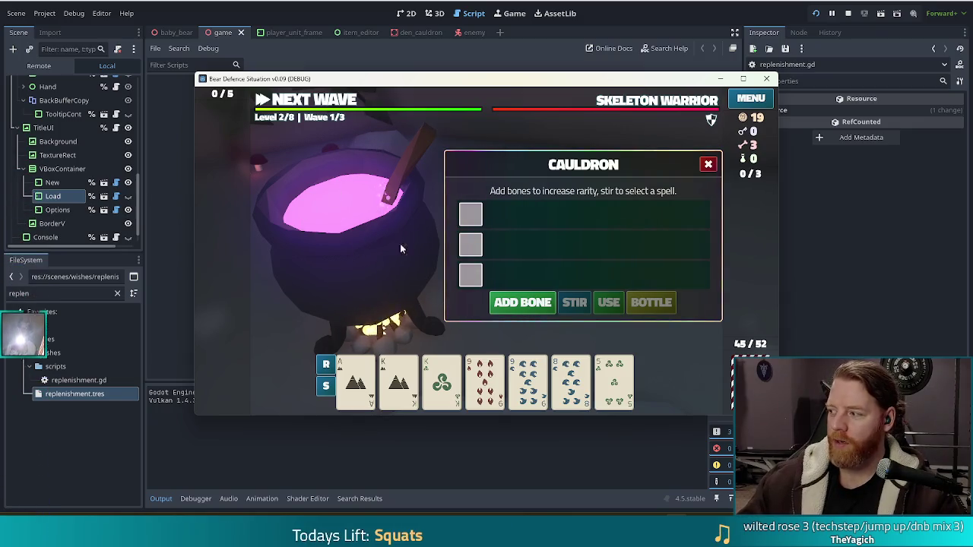
left_click(708, 165)
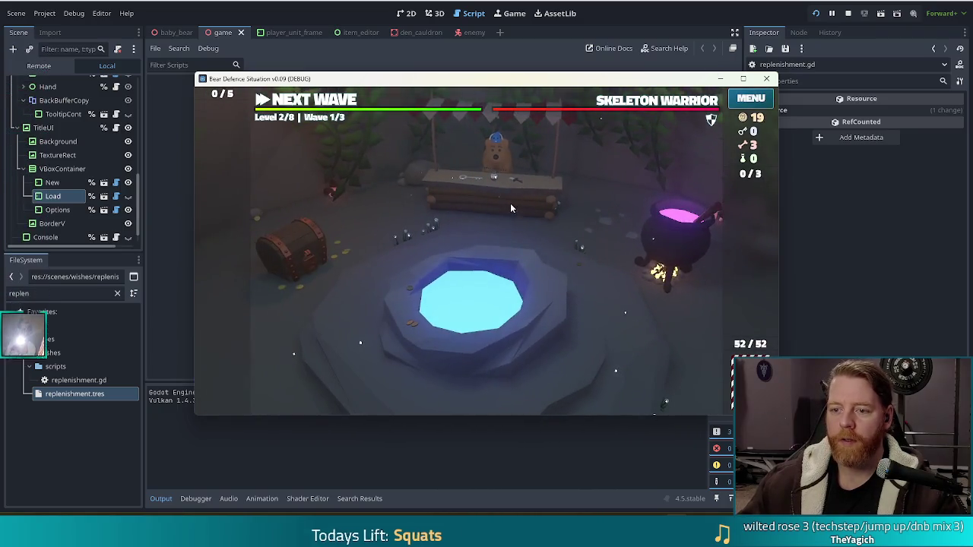
left_click(511, 205)
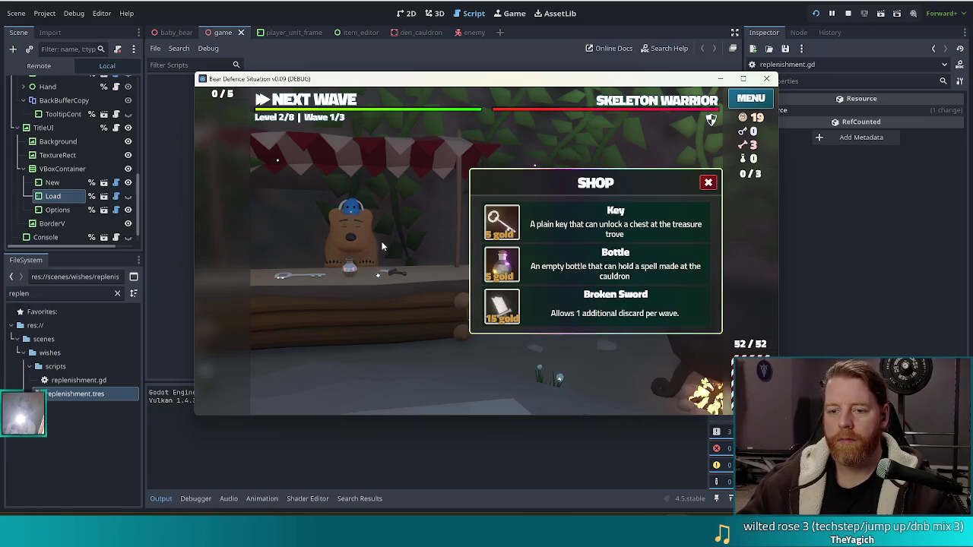
key("Escape")
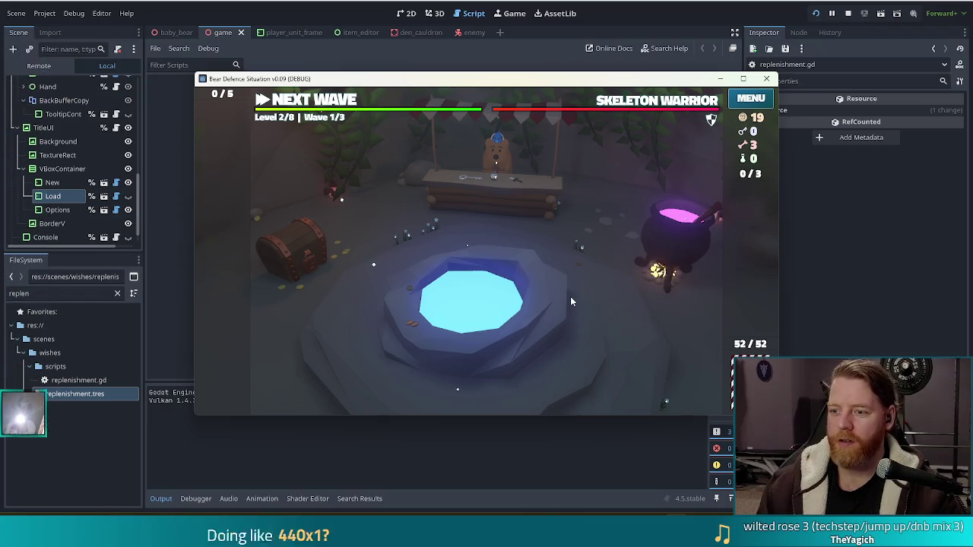
left_click(677, 243)
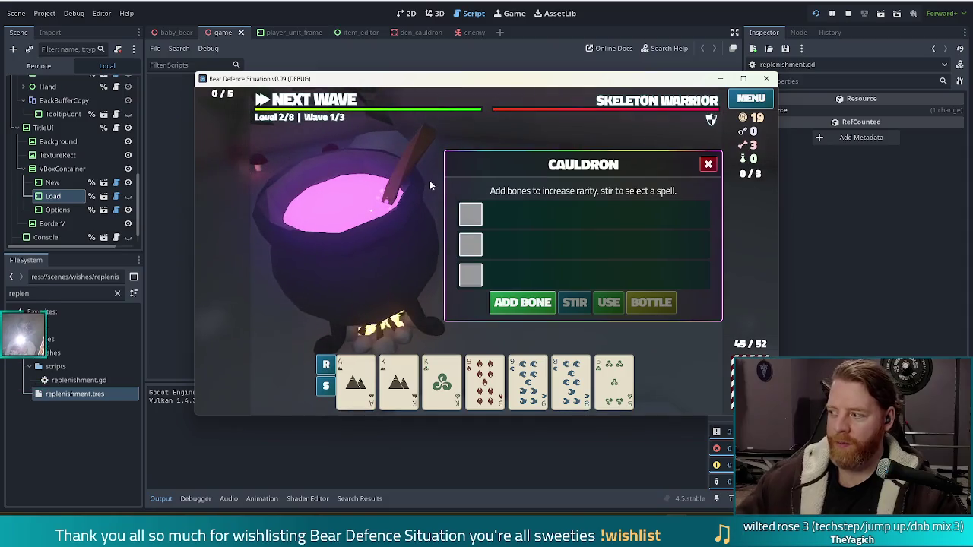
left_click(847, 14)
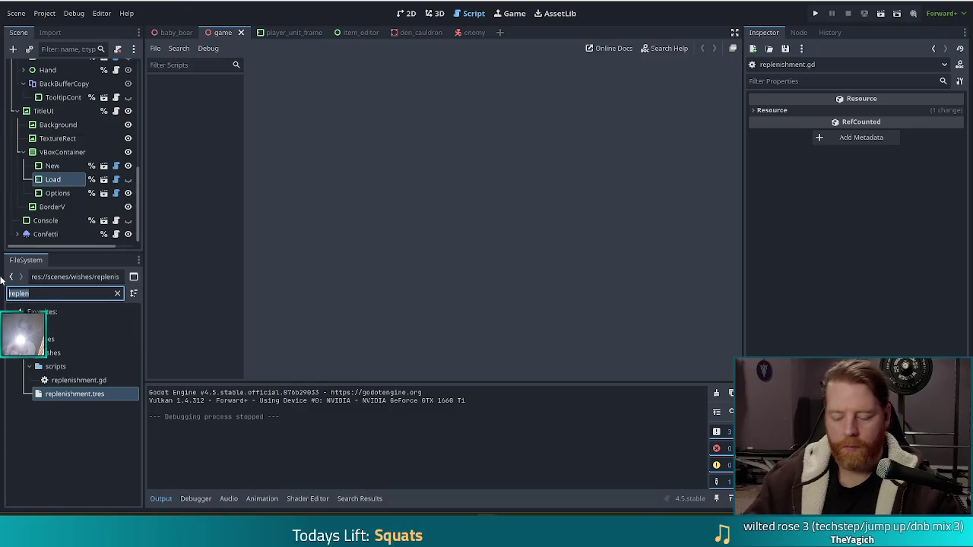
Filter the FileSystem for 'tower_up' and open upgrade_tower_ui.tscn.
type("tower")
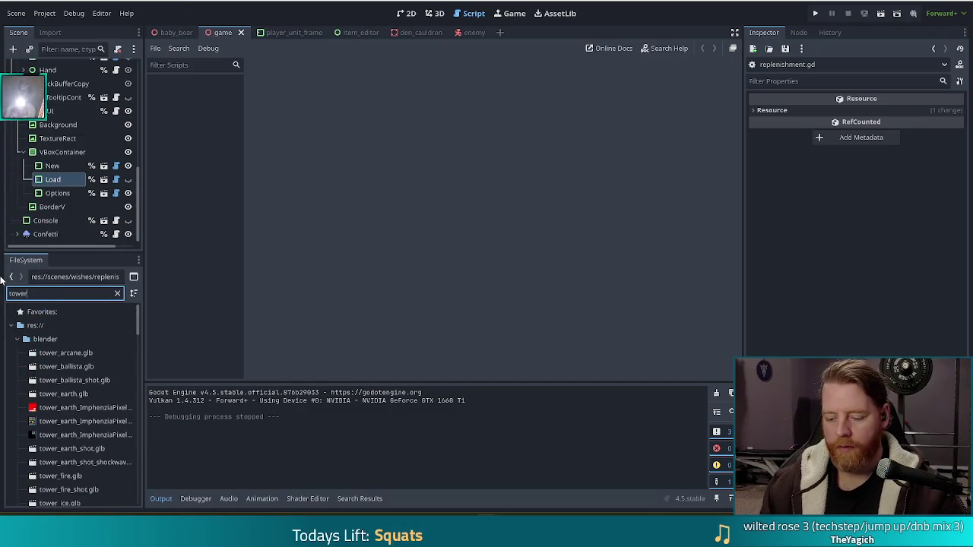
type("_up")
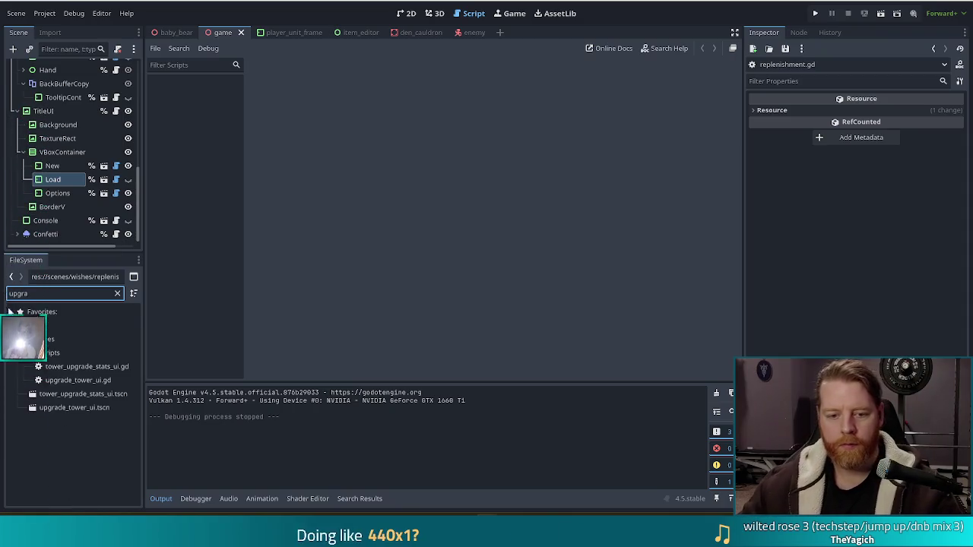
double_click(71, 409)
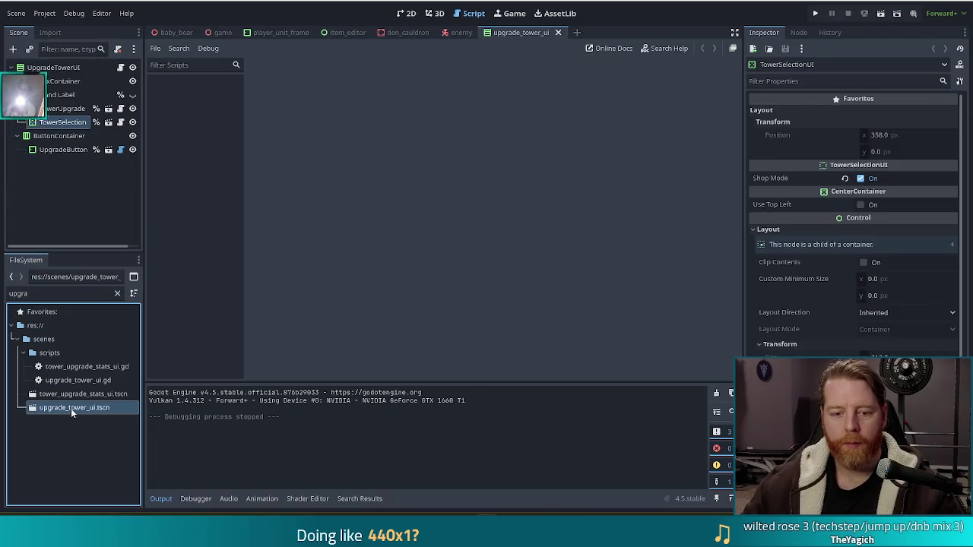
In the 2D view, select the TowerUpgrade stats panel to see its ScrollContainer properties.
left_click(408, 13)
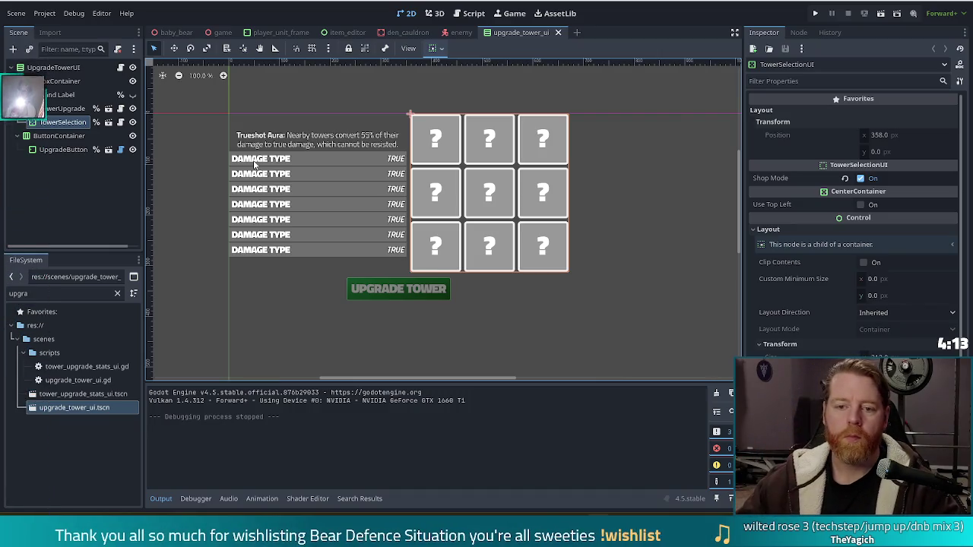
left_click(256, 165)
double_click(38, 294)
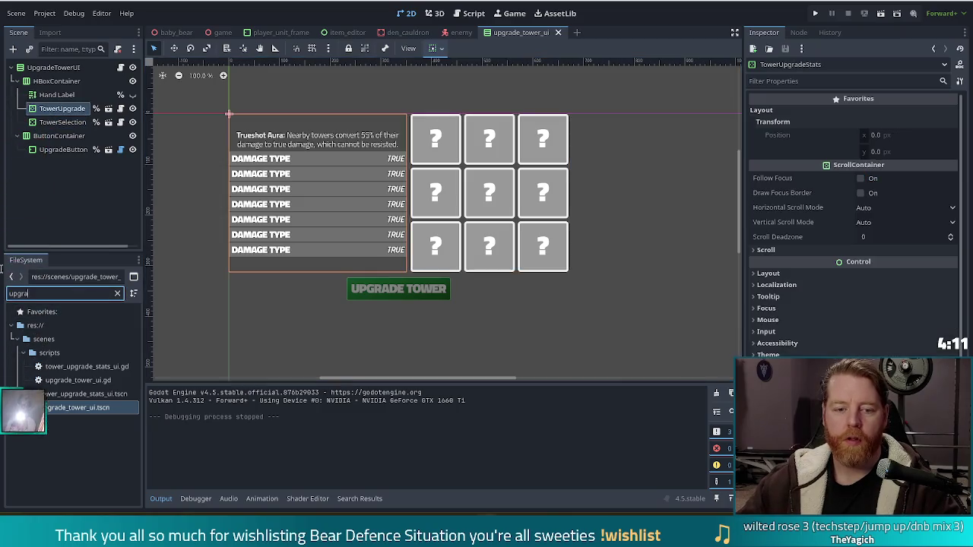
Filter the FileSystem for 'stat' and open stat_row.tscn.
type("stat")
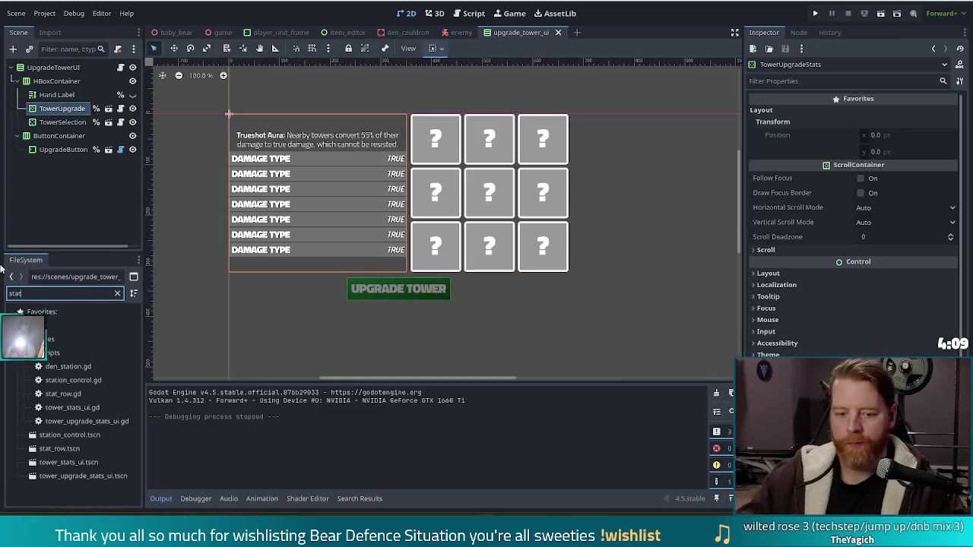
double_click(59, 448)
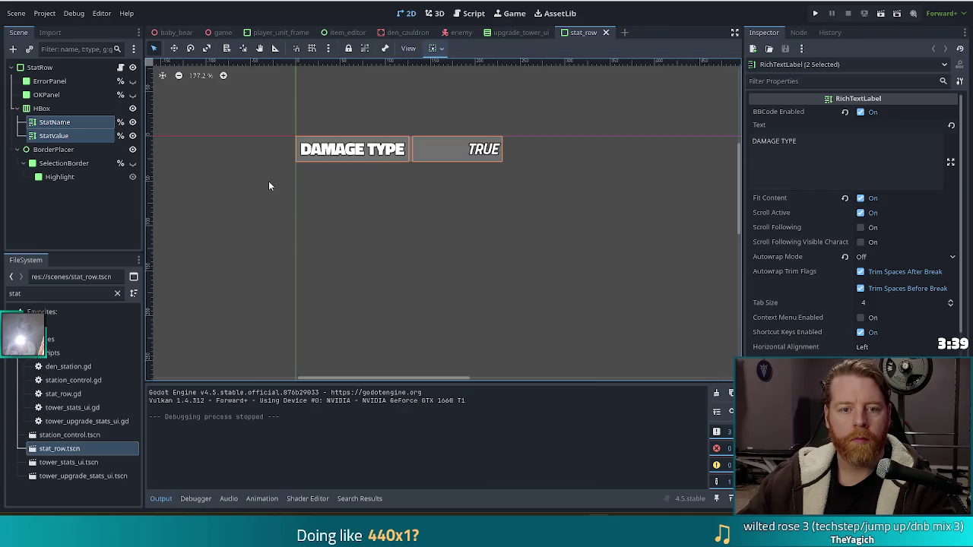
Inspect the StatRow, HBox, StatName and StatValue nodes, ending with HBox selected.
left_click(49, 68)
left_click(43, 109)
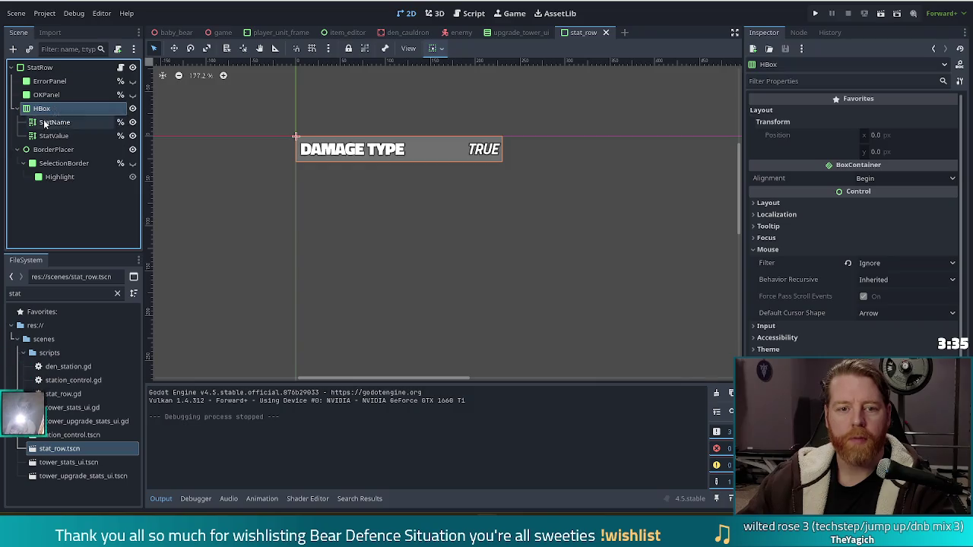
left_click(45, 122)
left_click(46, 136)
left_click(36, 108)
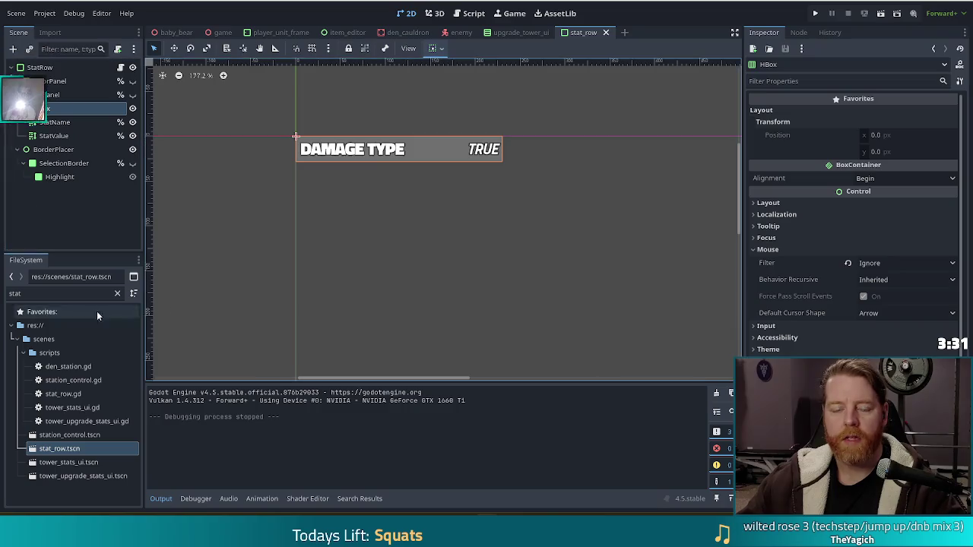
left_click(52, 293)
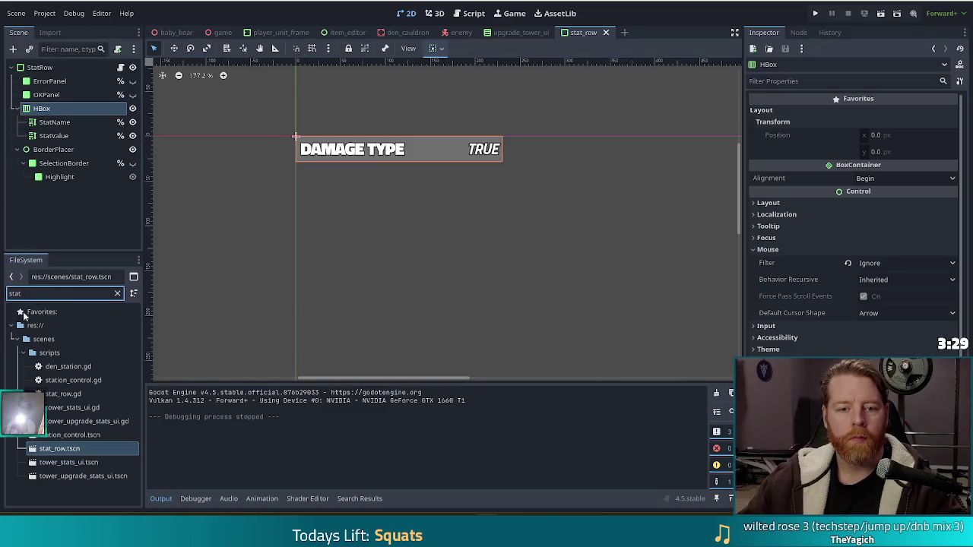
Add a RichTextLabel child to HBox and drag it ahead of StatName.
left_click(13, 49)
type("rich")
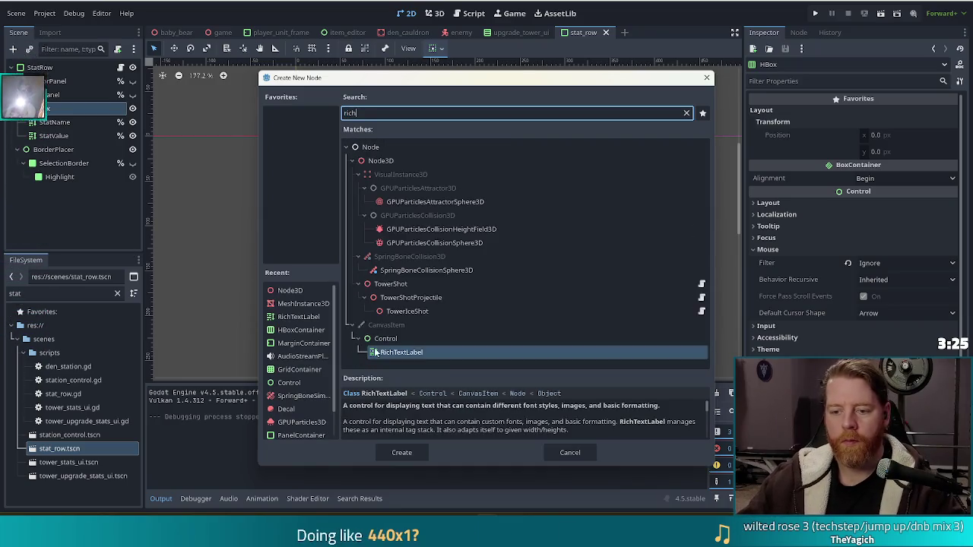
double_click(382, 353)
mouse_move(61, 149)
left_mouse_down()
mouse_move(76, 122)
mouse_move(48, 119)
left_mouse_up()
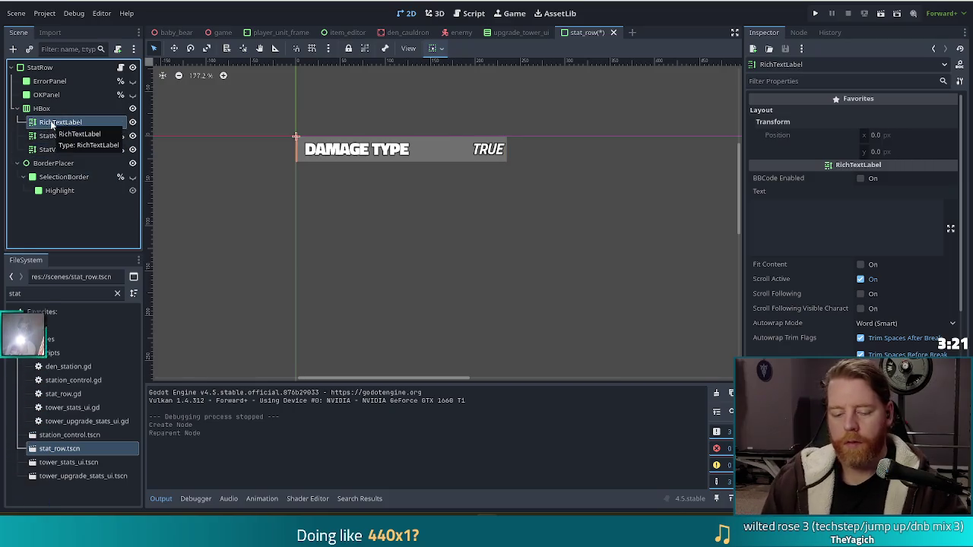
Rename the new RichTextLabel node to ClickMe.
double_click(51, 123)
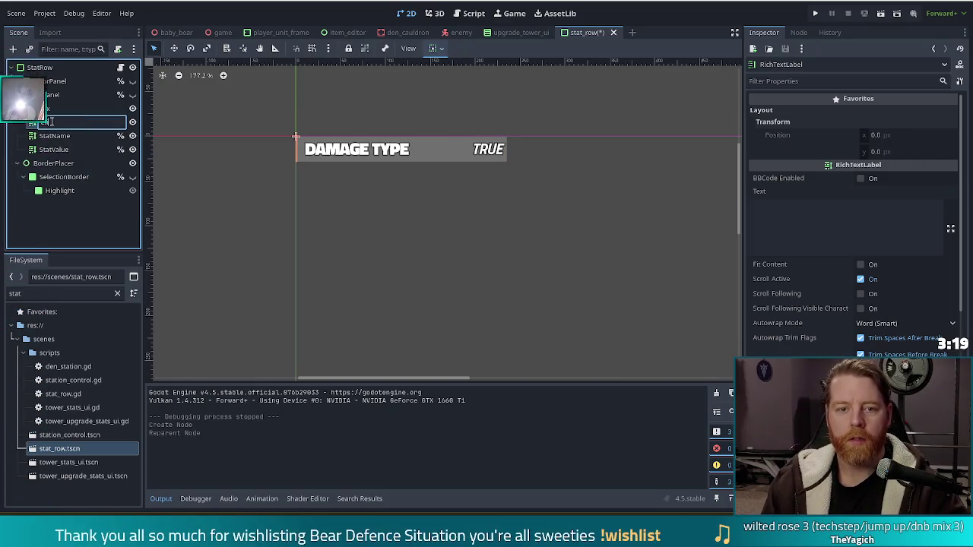
type("ClickMe")
key("Return")
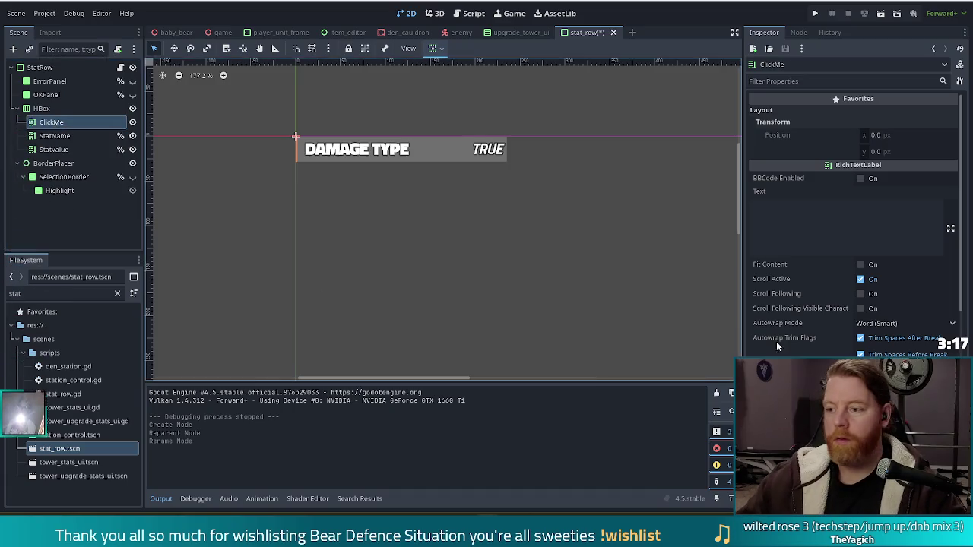
scroll(905, 272, "down", 5)
scroll(903, 266, "down", 3)
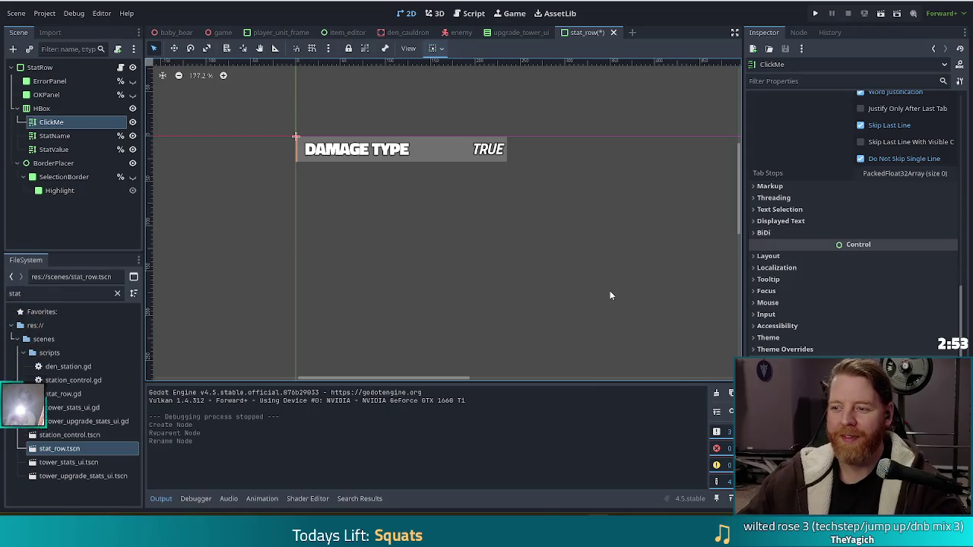
scroll(833, 294, "up", 10)
Set the ClickMe label's Text to '+'.
left_click(812, 219)
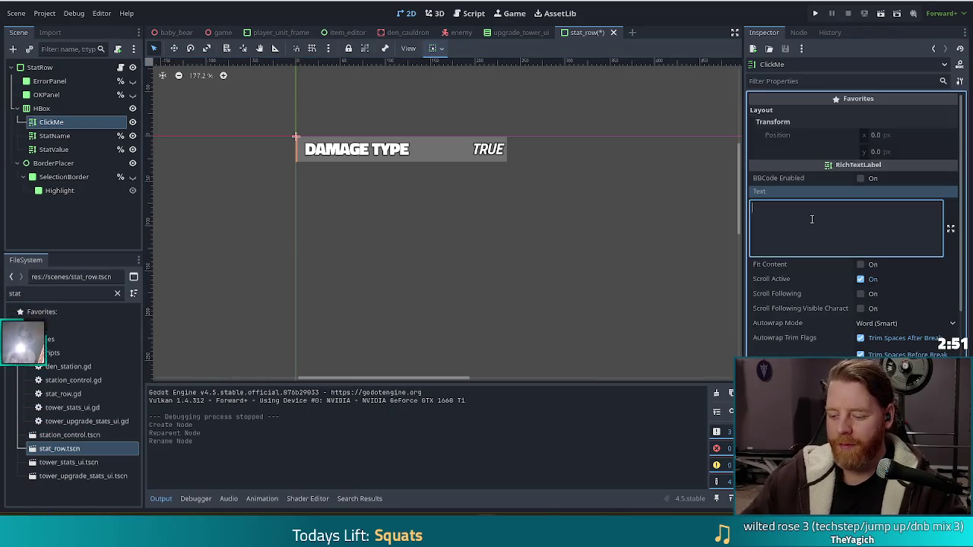
type("+")
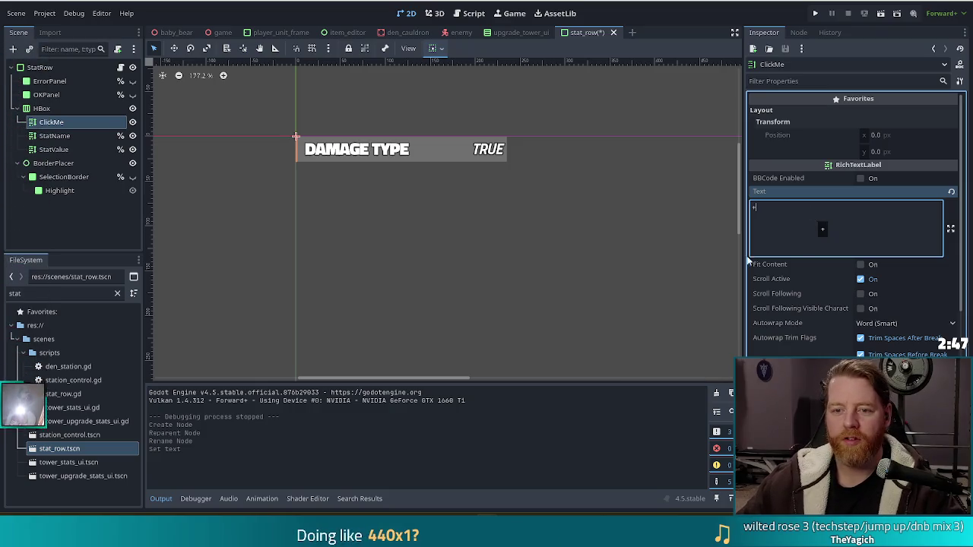
left_click(478, 260)
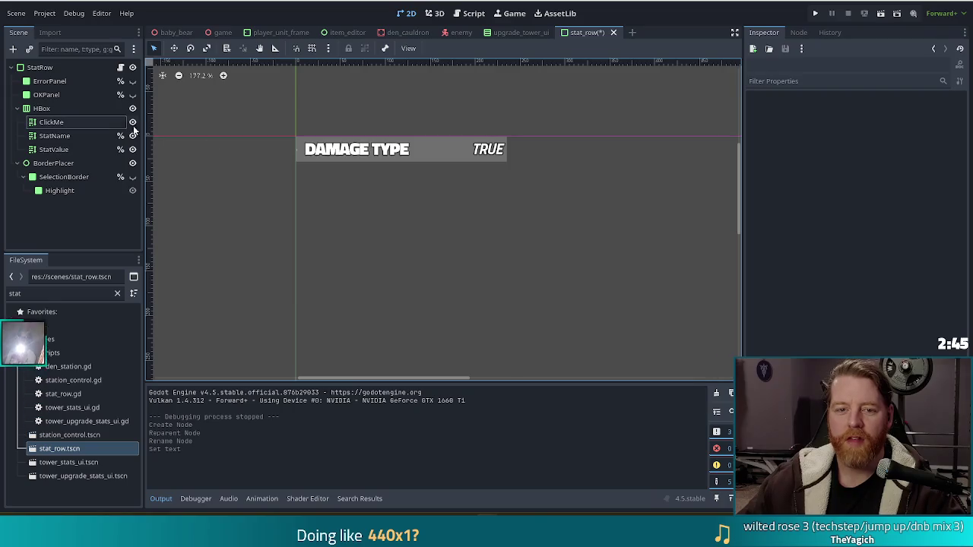
left_click(98, 123)
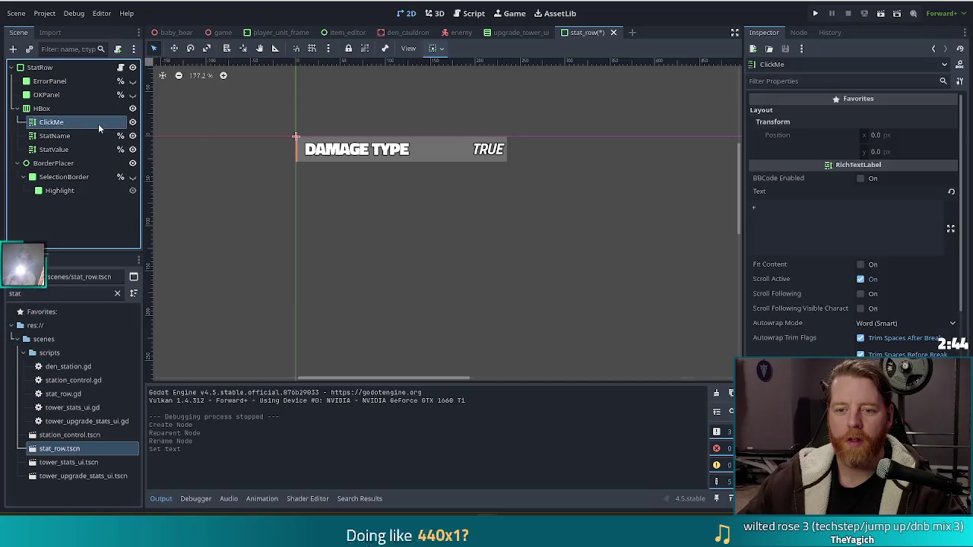
Enable Fit Content and try Autowrap Mode Off before reverting to Word (Smart).
left_click(861, 263)
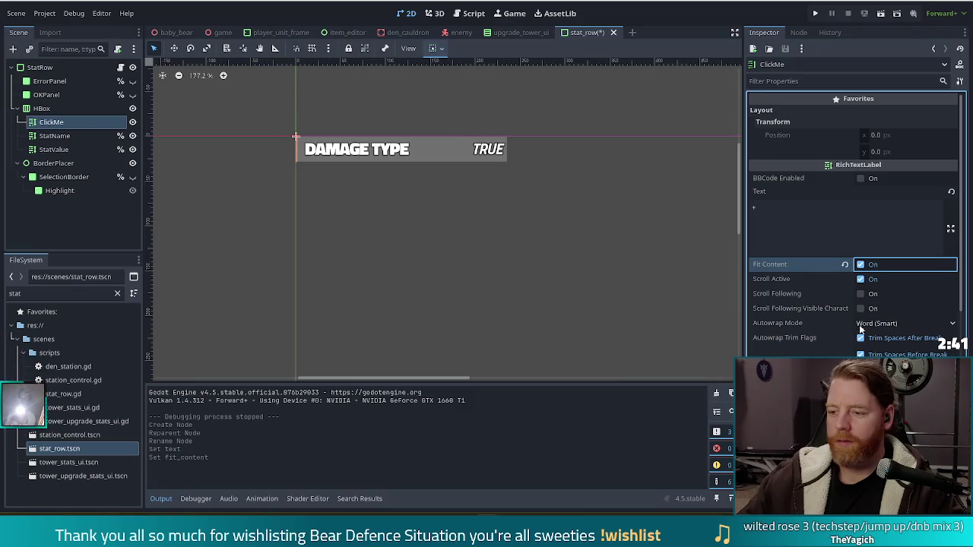
left_click(901, 323)
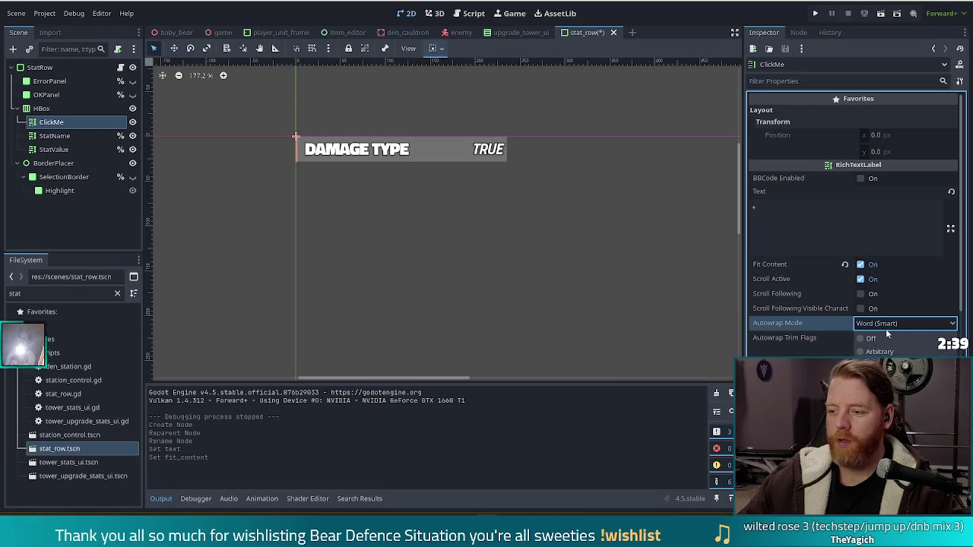
left_click(872, 337)
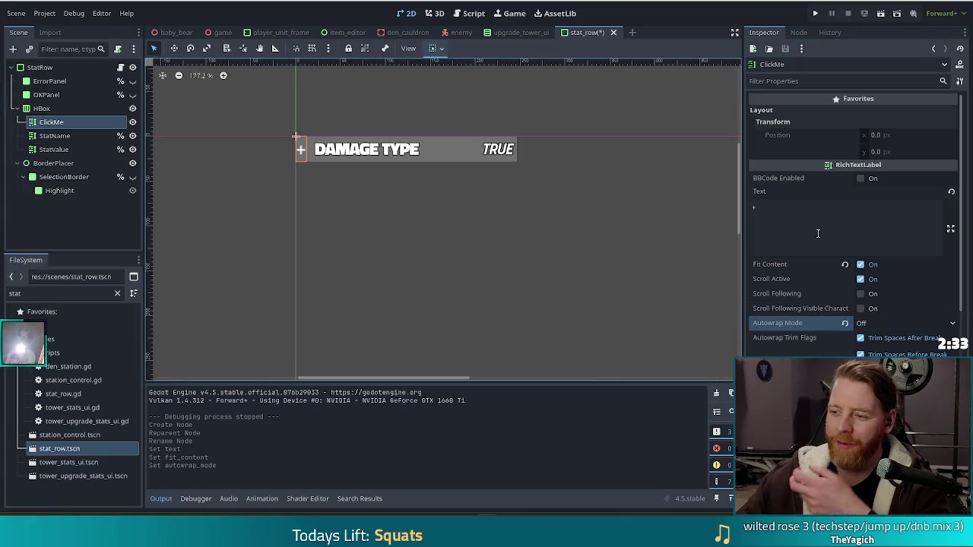
left_click(844, 324)
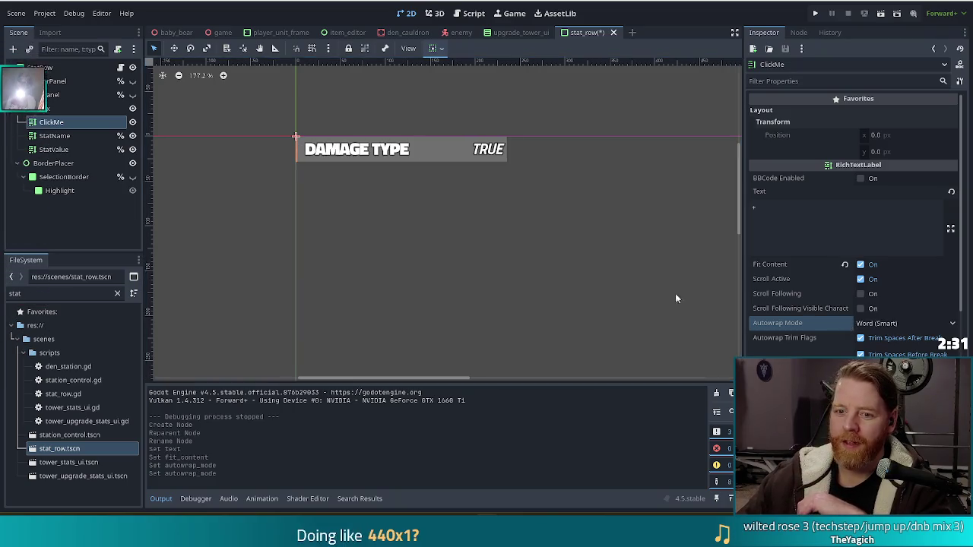
Set ClickMe's Autowrap Mode to Off and recenter the stat row on the canvas.
scroll(289, 149, "up", 10)
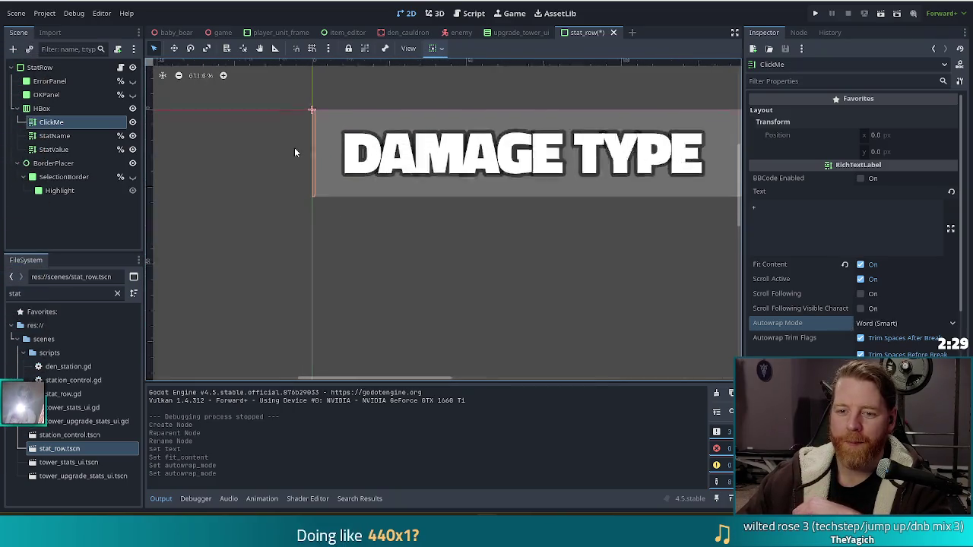
scroll(342, 146, "down", 6)
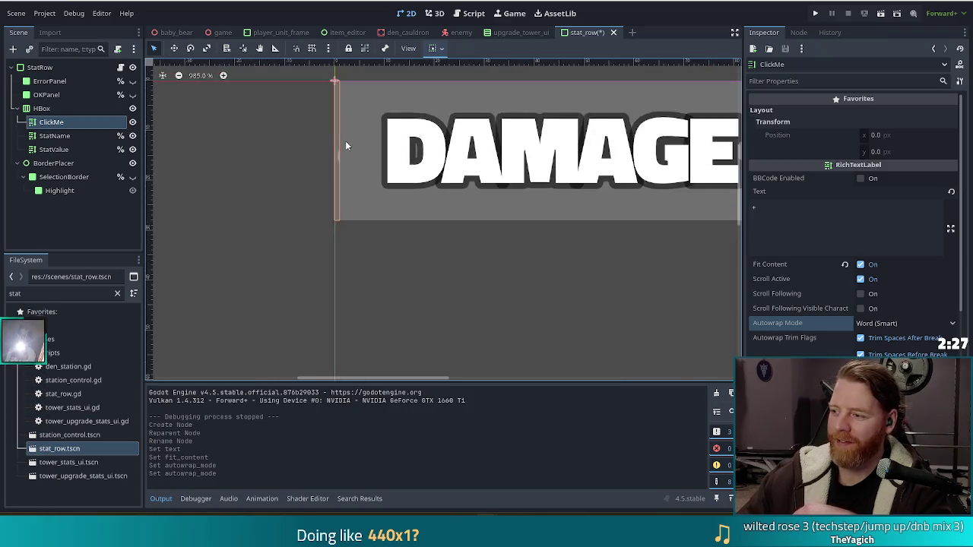
left_click(885, 323)
left_click(877, 342)
scroll(608, 282, "down", 3)
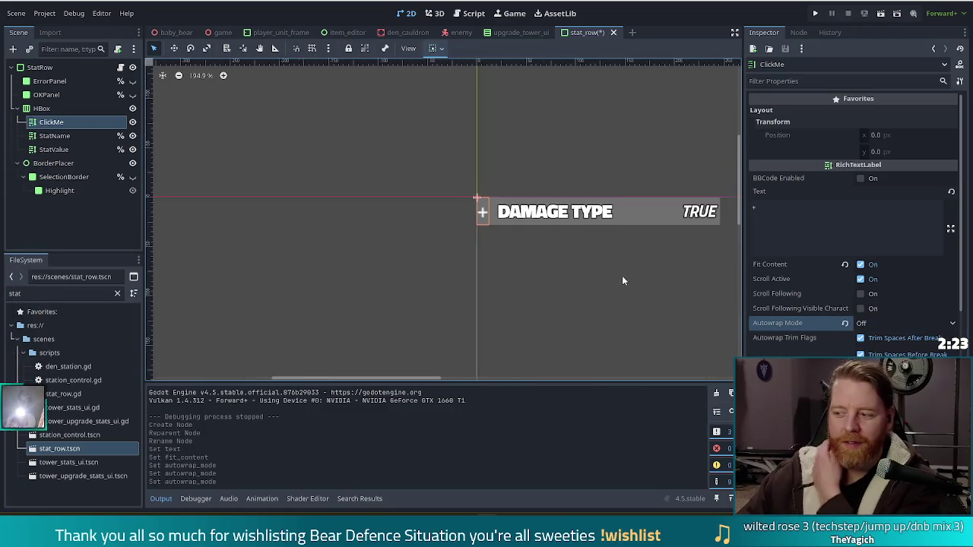
left_click_drag(638, 262, 537, 237)
Expand ClickMe's Theme Overrides section in the Inspector and look through it.
scroll(537, 238, "down", 1)
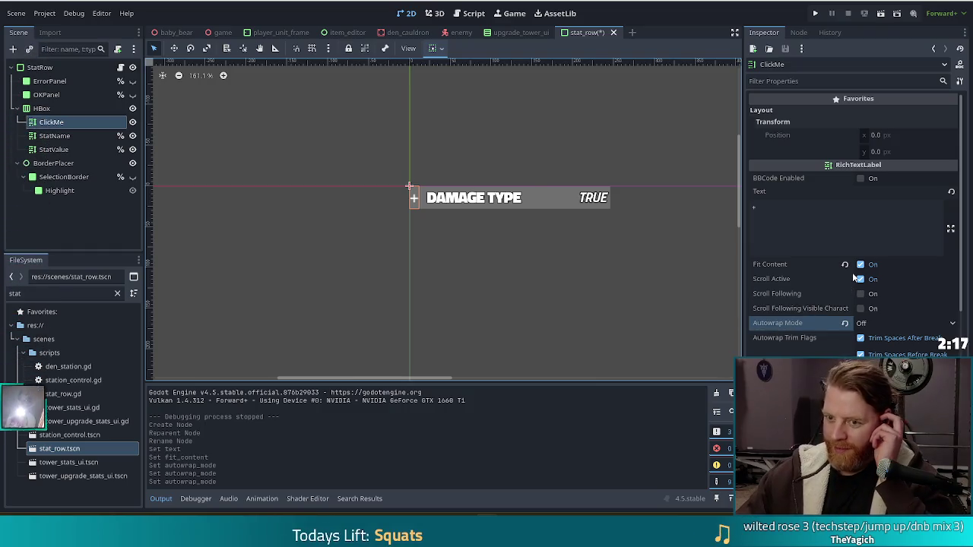
scroll(848, 274, "down", 10)
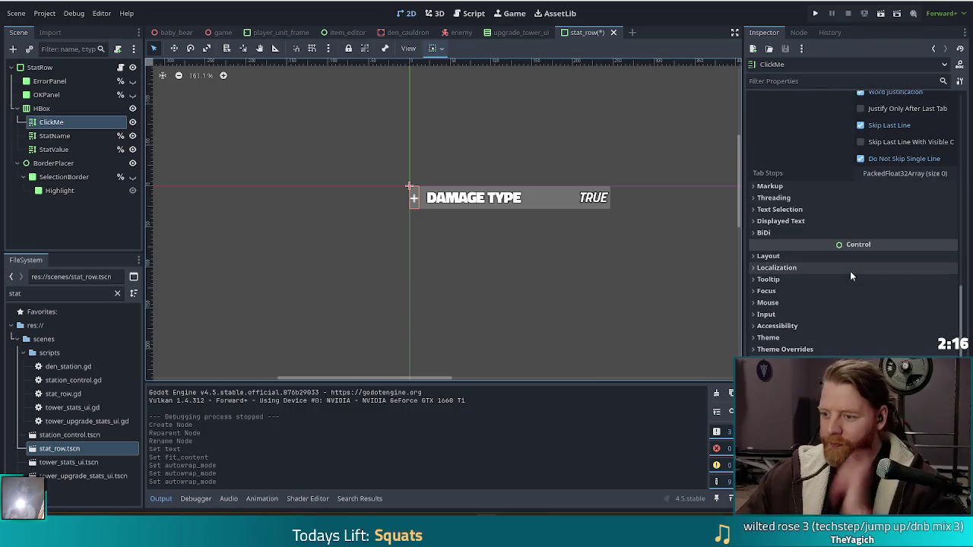
left_click(785, 349)
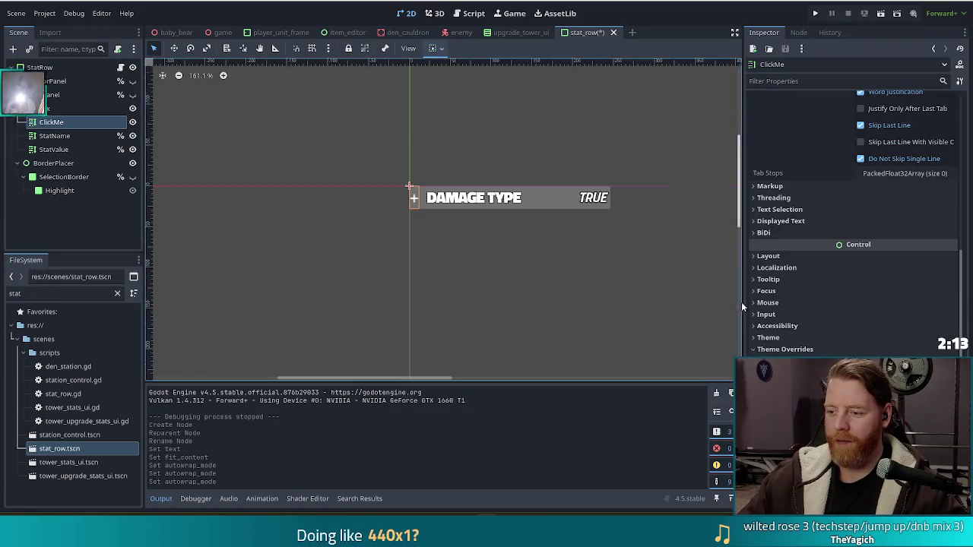
scroll(741, 302, "down", 2)
scroll(572, 249, "up", 1)
scroll(598, 245, "down", 1)
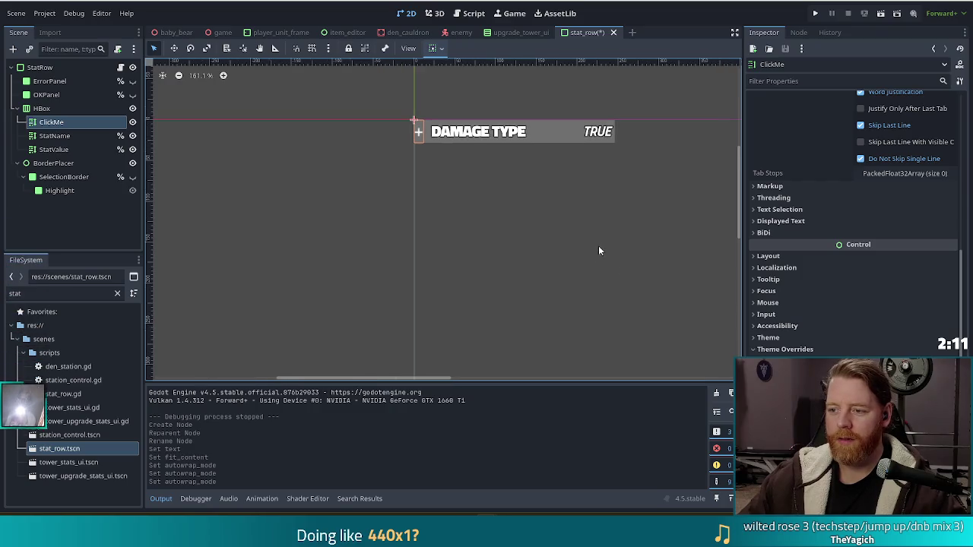
scroll(906, 308, "up", 2)
scroll(907, 309, "down", 5)
Search the FileSystem for 'icon' and assign earend_icon.ttf as ClickMe's normal font.
double_click(60, 294)
type("icon")
mouse_move(67, 380)
left_mouse_down()
mouse_move(505, 339)
mouse_move(910, 228)
mouse_move(902, 228)
left_mouse_up()
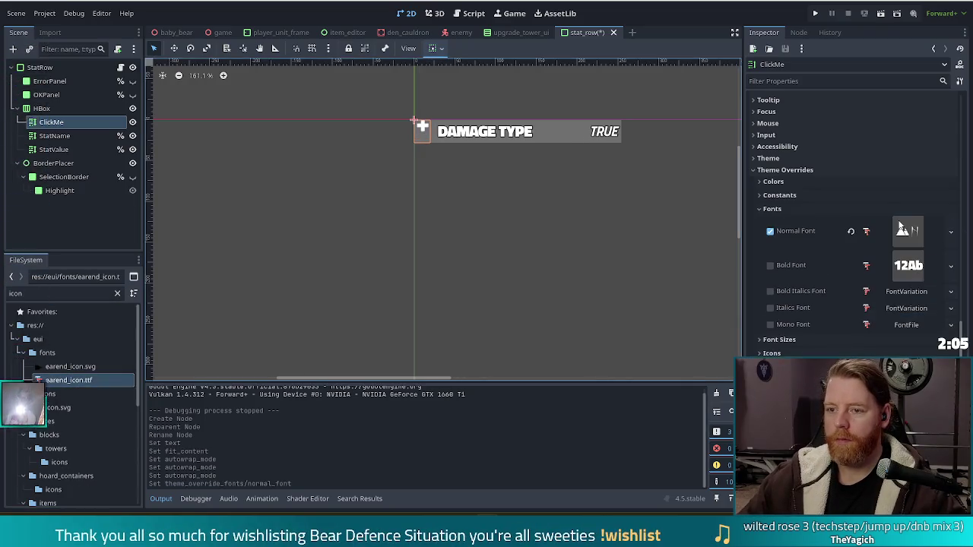
scroll(822, 276, "up", 10)
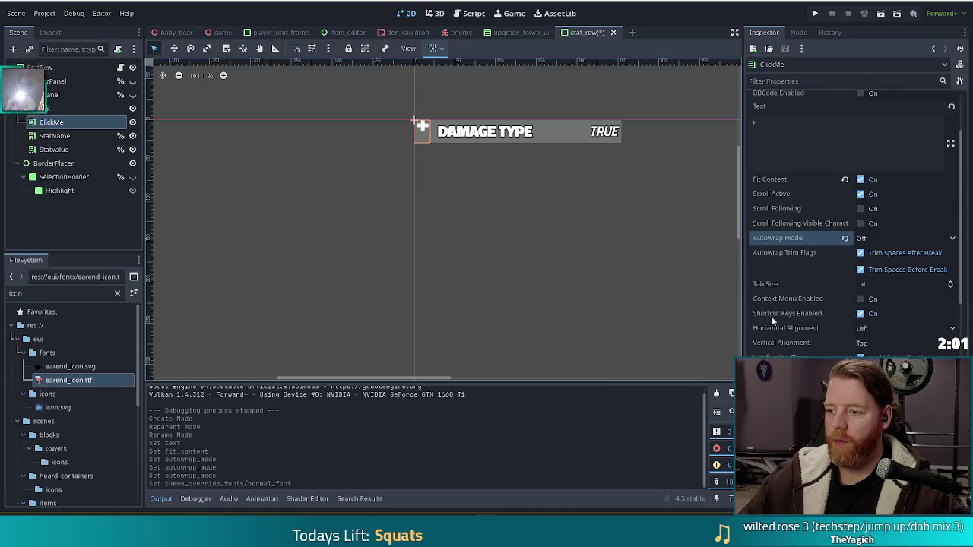
Set ClickMe's vertical alignment to Center while keeping horizontal alignment Left.
left_click(873, 332)
left_click(867, 359)
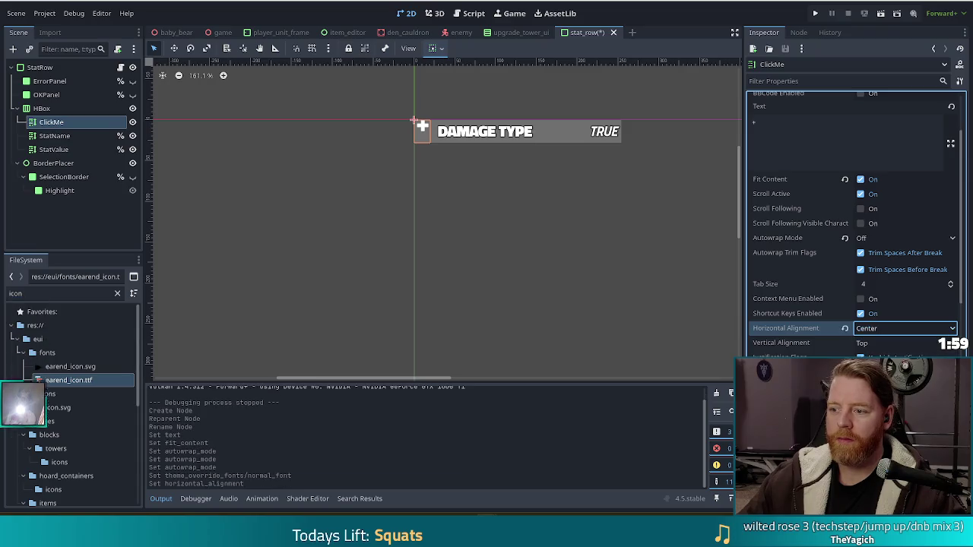
left_click(879, 330)
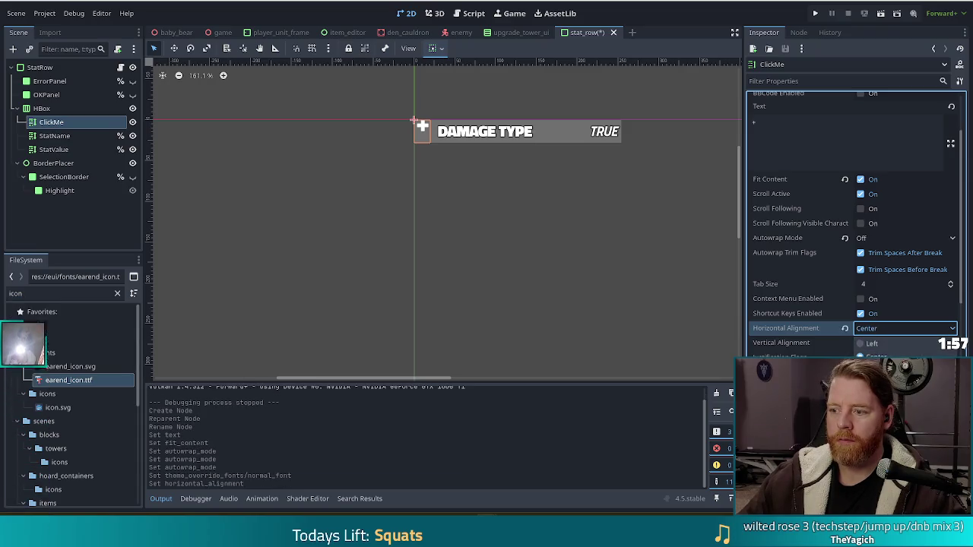
left_click(846, 333)
left_click(845, 333)
left_click(874, 372)
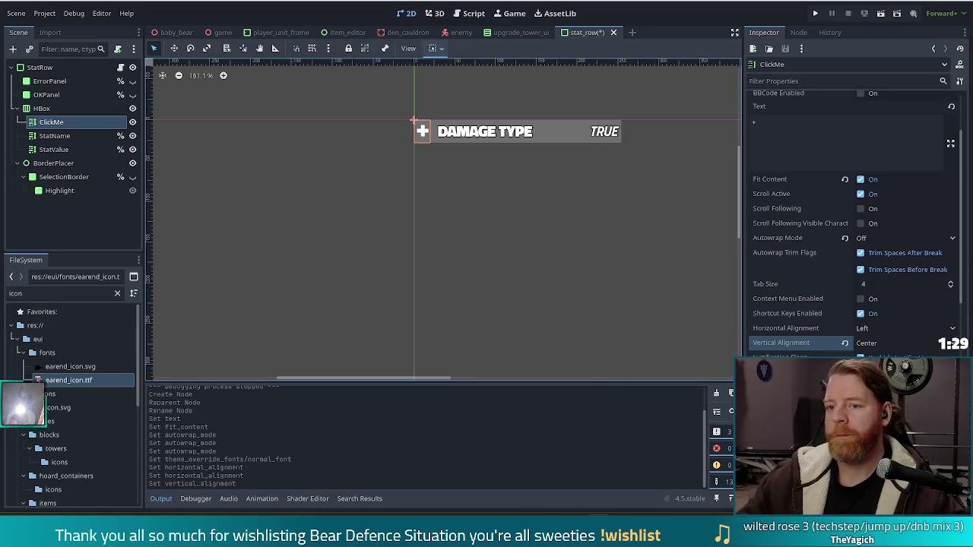
Select the StatValue label and bring up the options for its Font Outline Color override.
left_click(517, 228)
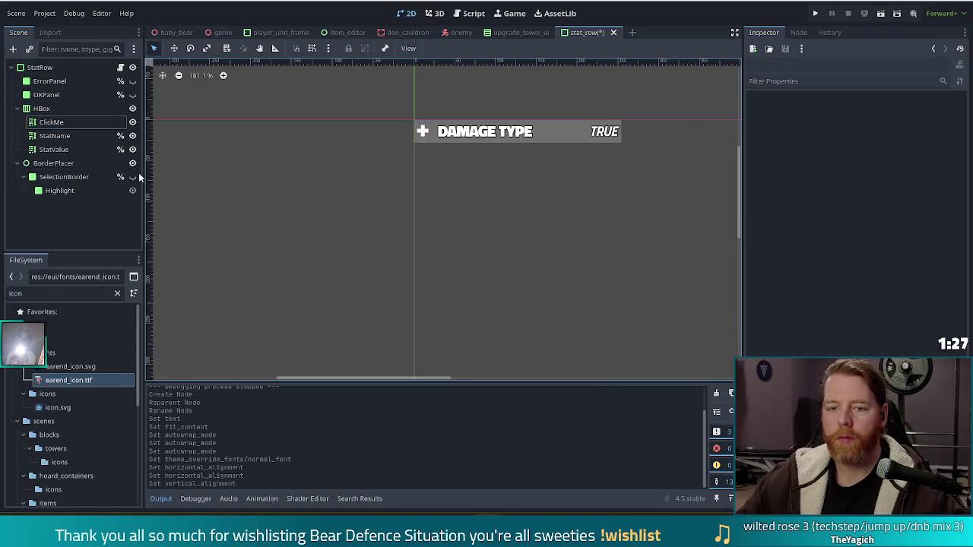
left_click(52, 122)
scroll(517, 156, "up", 2)
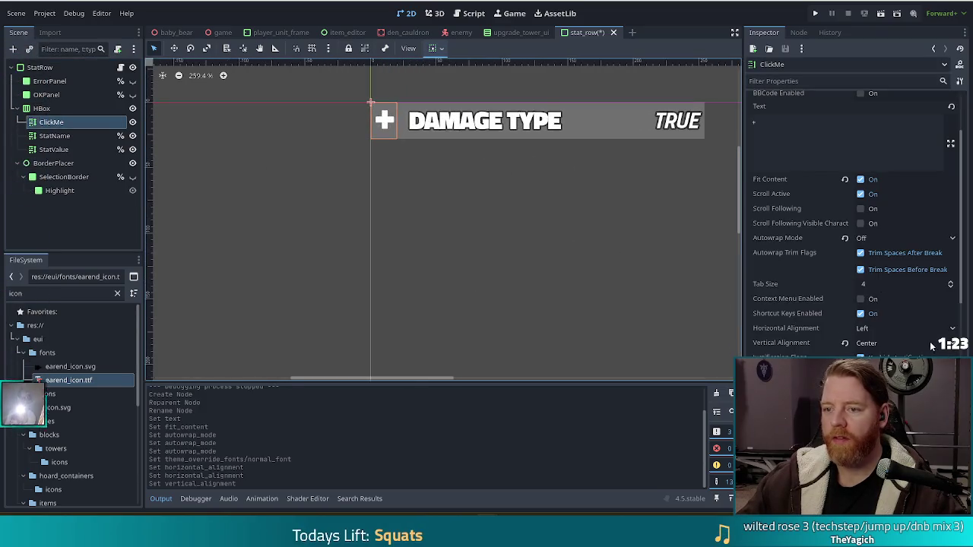
left_click(465, 123)
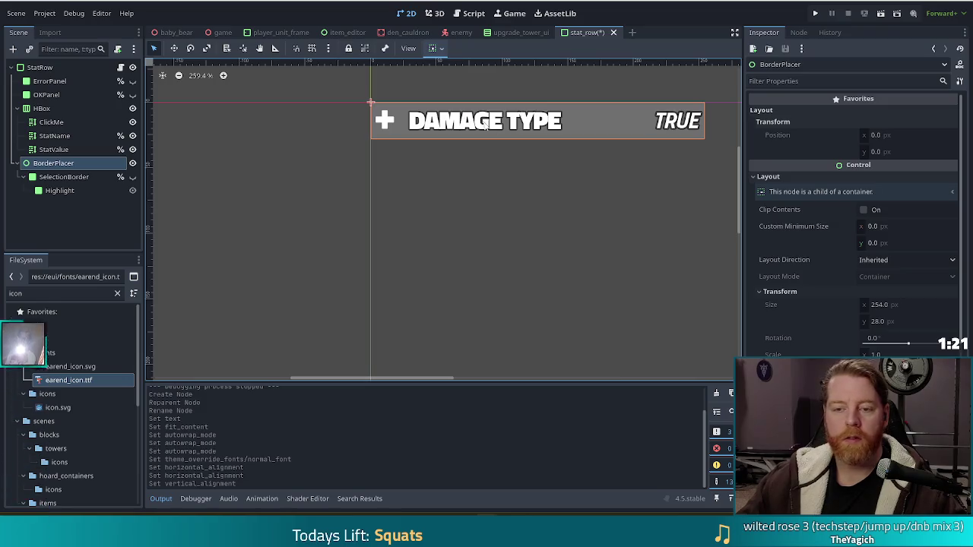
left_click(55, 150)
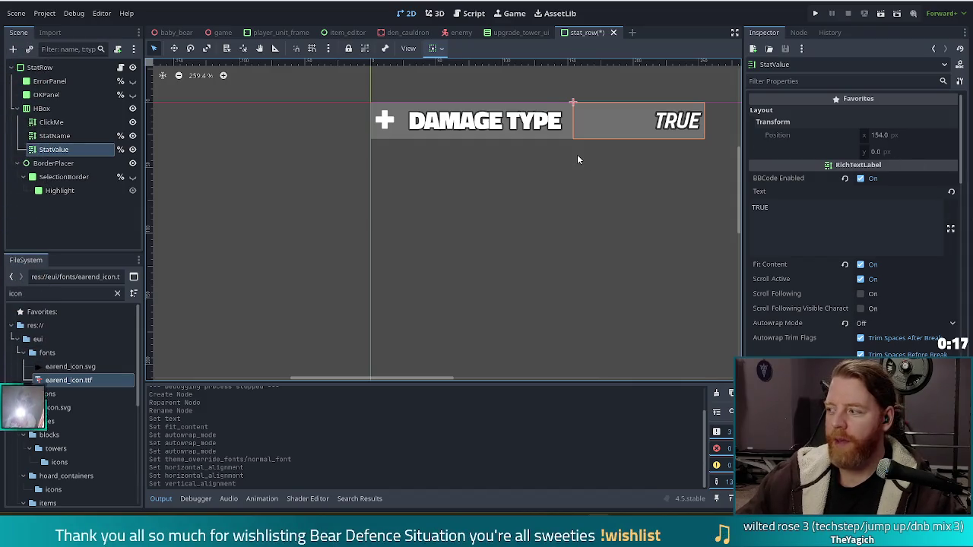
scroll(818, 350, "down", 10)
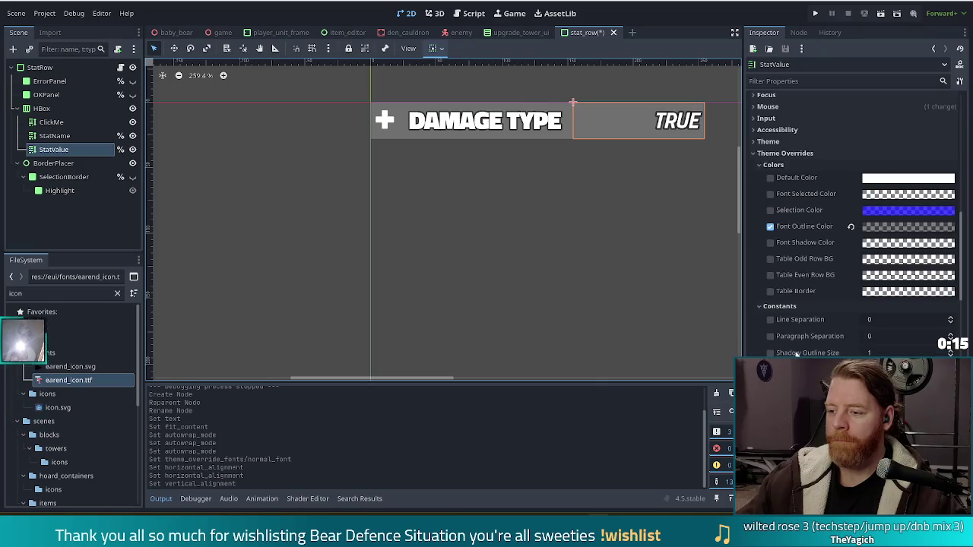
right_click(804, 226)
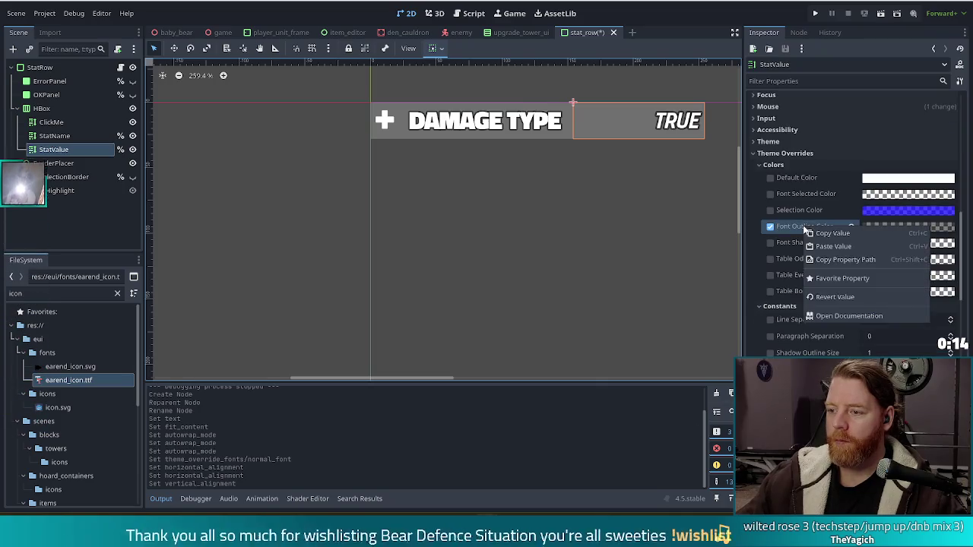
Copy StatValue's font outline colour and paste it onto ClickMe's Font Outline Color override.
left_click(850, 231)
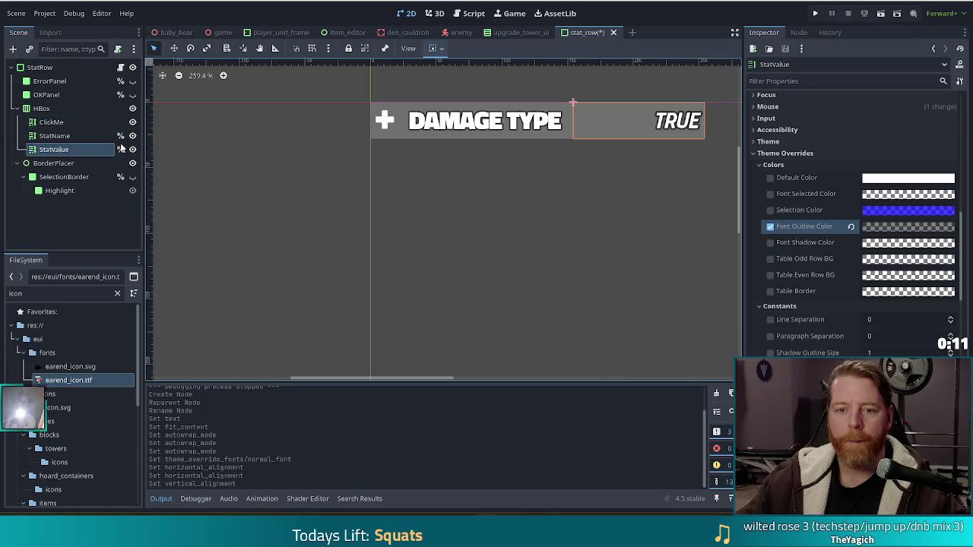
left_click(107, 123)
scroll(852, 346, "down", 10)
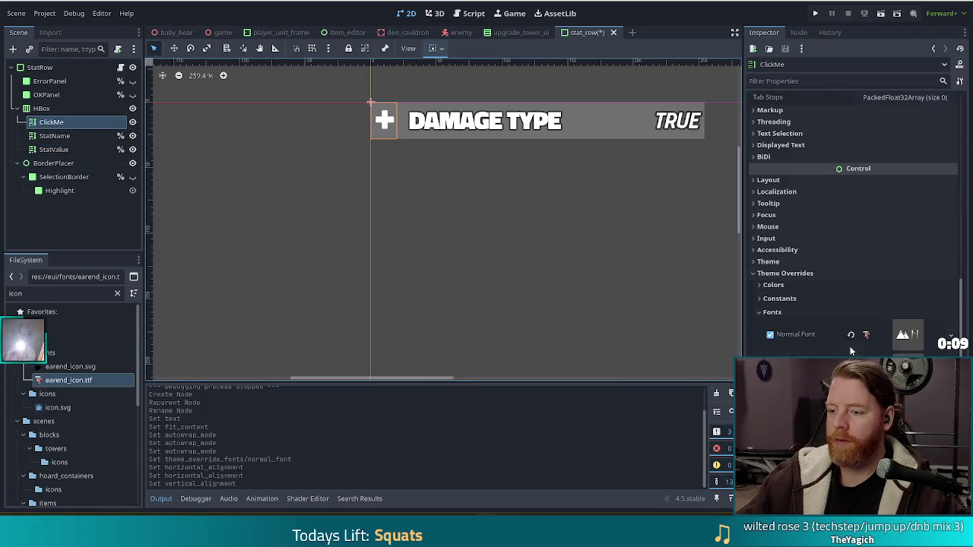
left_click(774, 285)
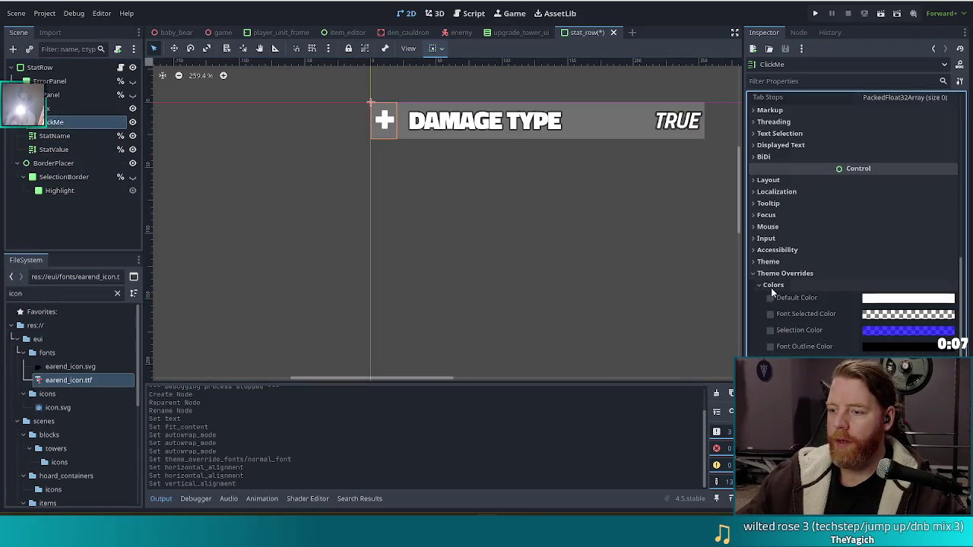
right_click(806, 346)
left_click(770, 346)
Give ClickMe an outline size constant of 6 and save the stat_row scene.
scroll(831, 355, "down", 3)
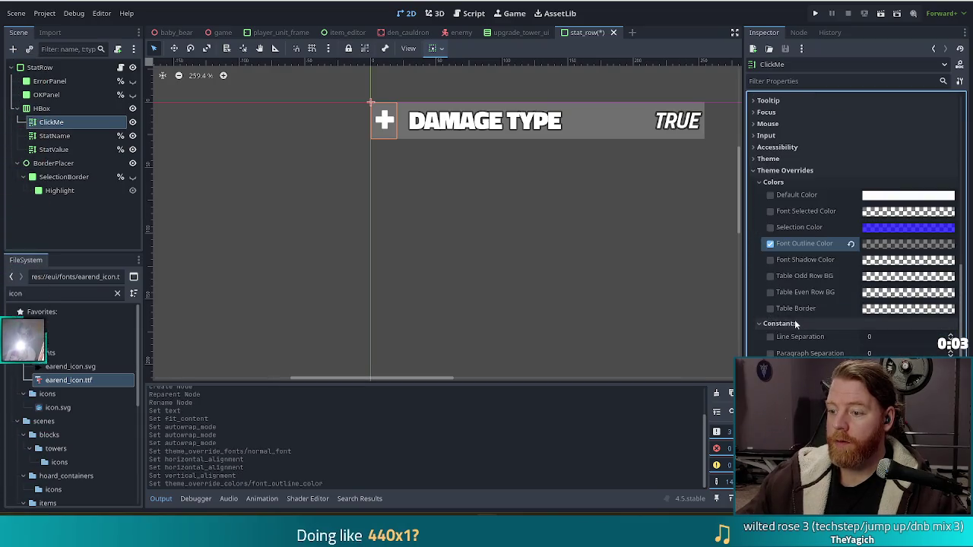
left_click(779, 323)
scroll(795, 319, "down", 3)
left_click(951, 318)
left_click(951, 317)
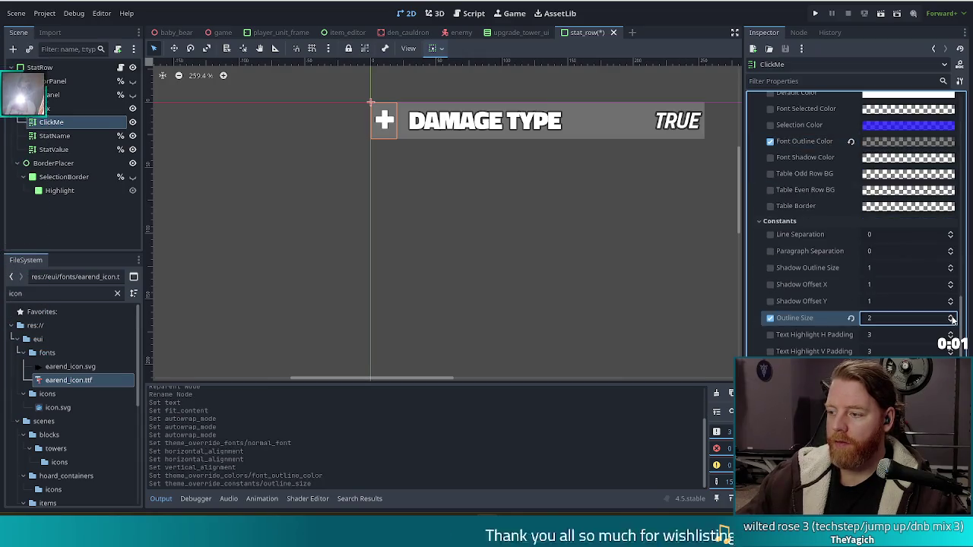
left_click(951, 318)
left_click(951, 318)
key("ctrl+s")
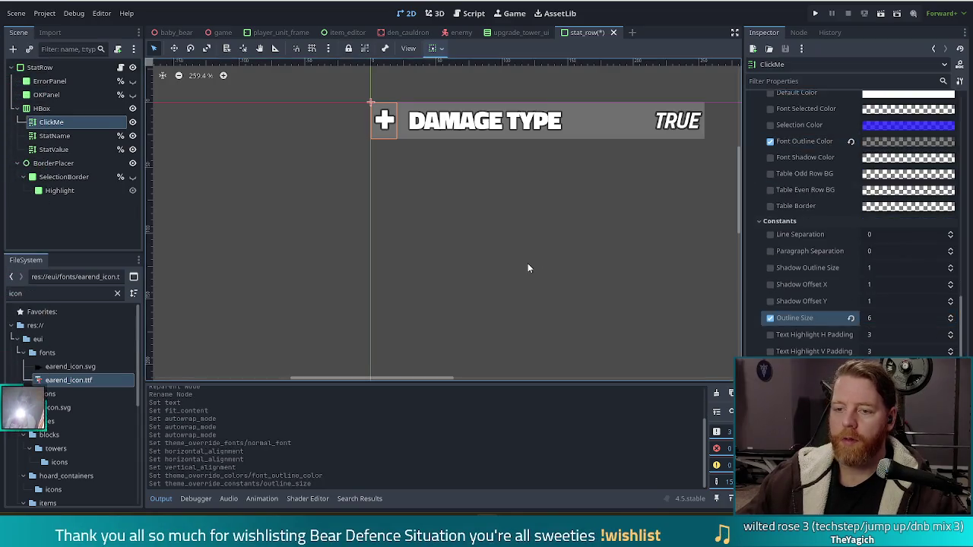
Reselect the ClickMe node in the Scene dock and bring up its node actions.
left_click(528, 263)
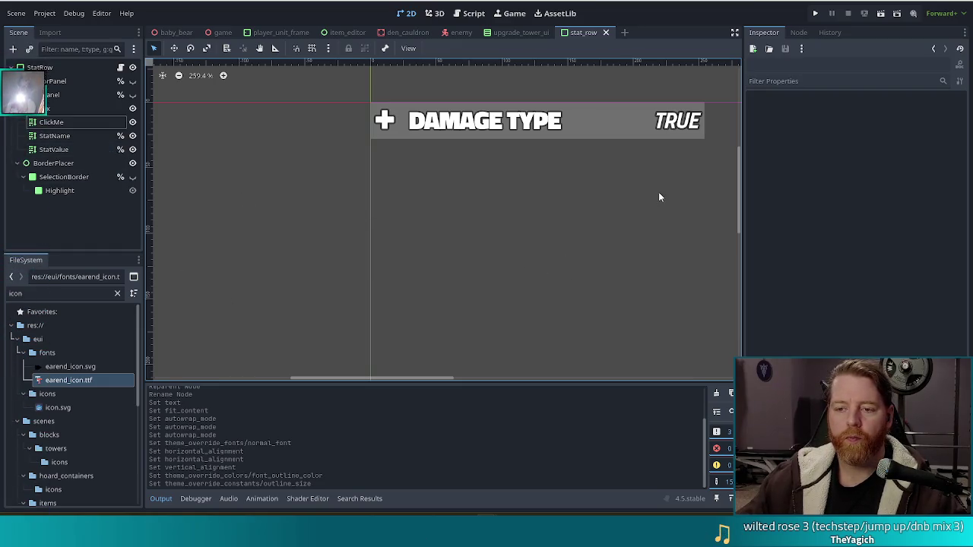
left_click(67, 122)
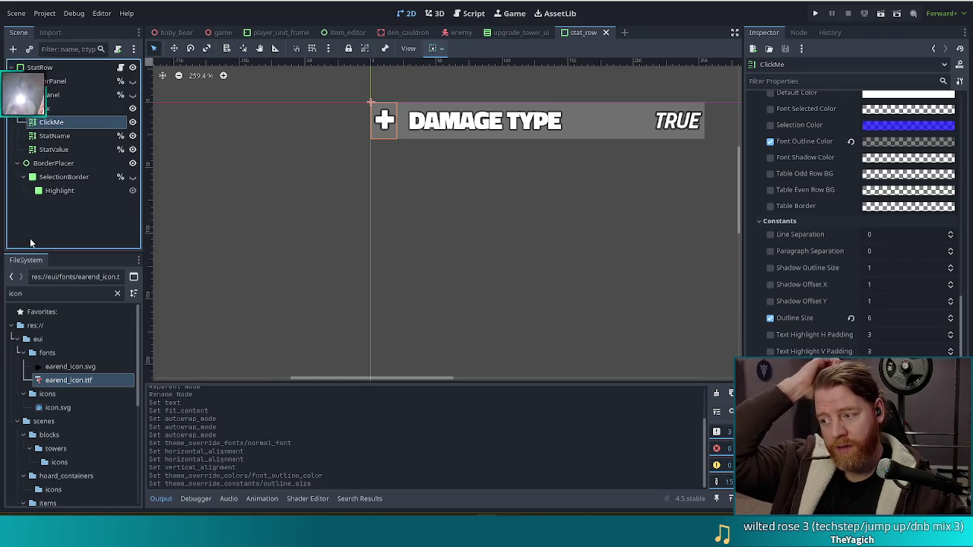
right_click(61, 124)
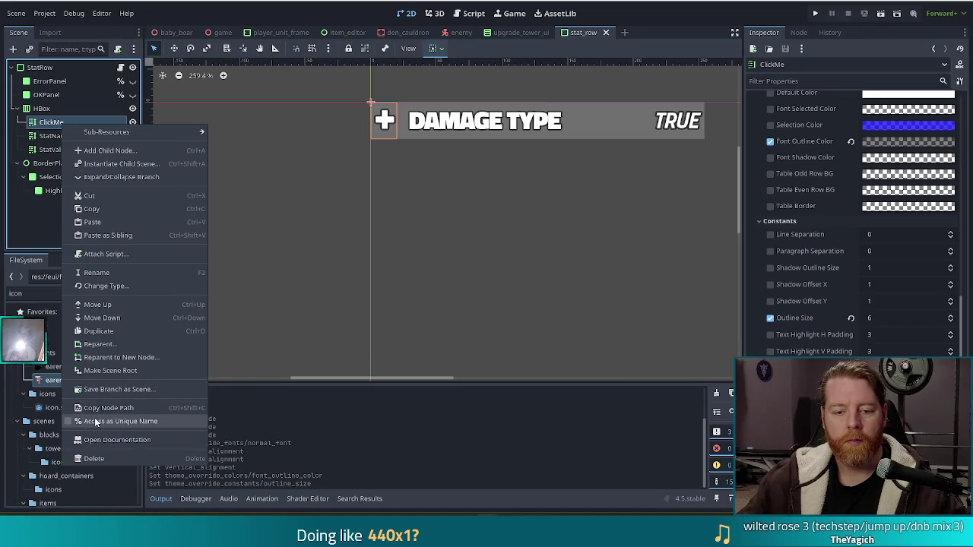
Make ClickMe accessible by unique name, save, and open stat_row.gd after the upgrade export line.
left_click(95, 422)
key("ctrl+s")
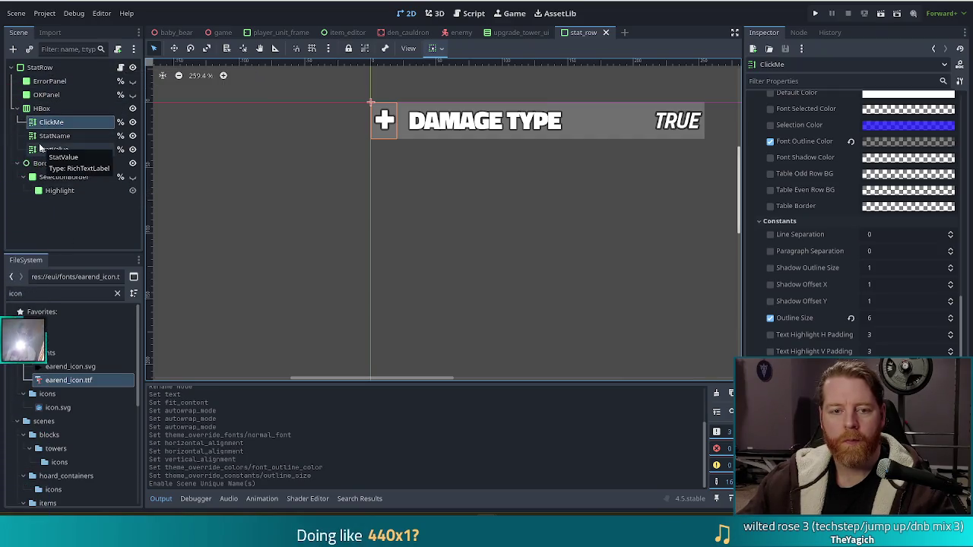
left_click(119, 68)
left_click(538, 203)
left_click(430, 193)
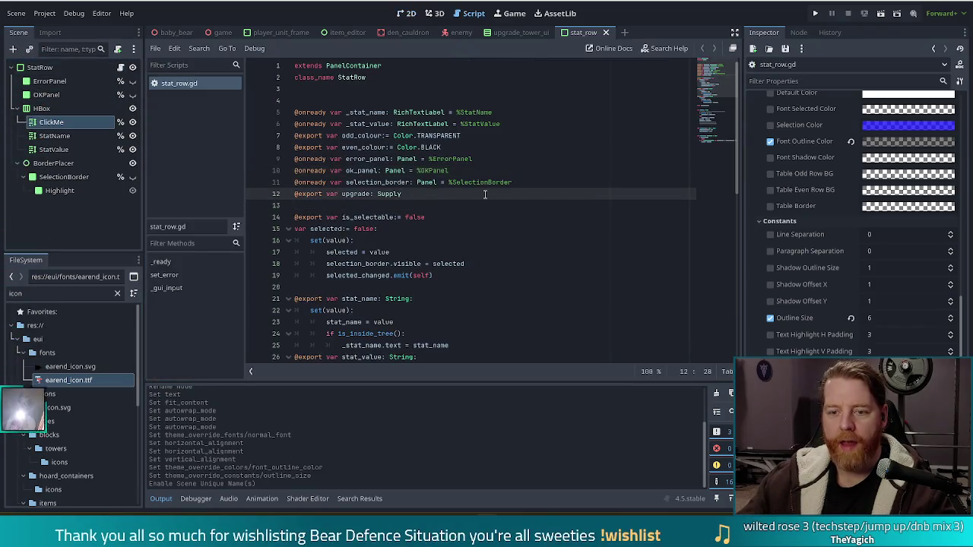
Select and deselect line 12 in stat_row.gd without editing, then switch to the browser.
scroll(485, 194, "down", 2)
left_click_drag(418, 126, 295, 127)
left_click(385, 127)
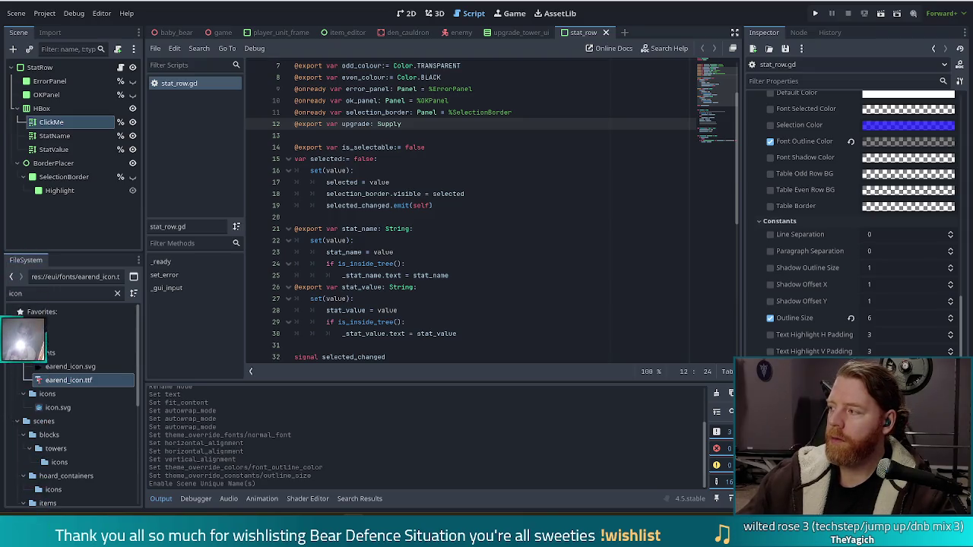
key("alt+Tab")
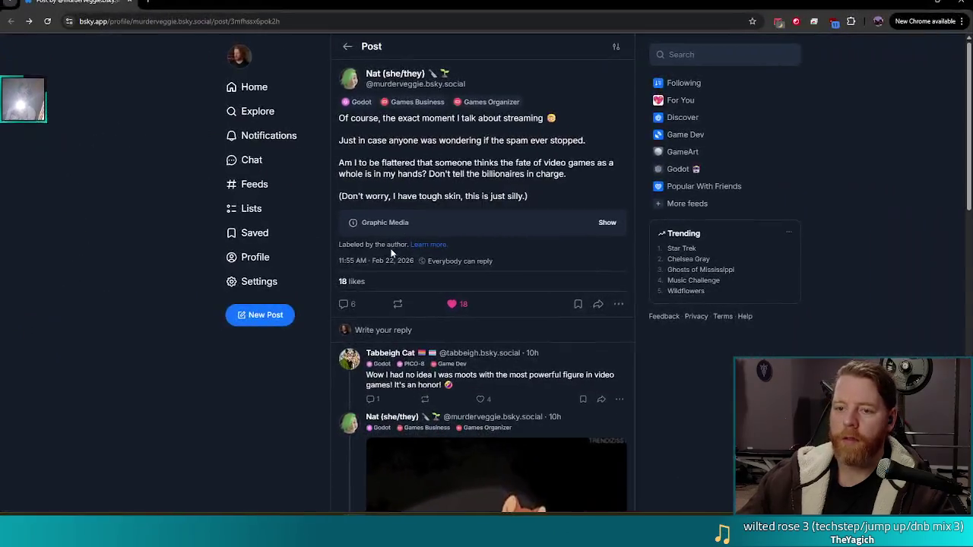
Reveal the Bluesky post's hidden image, view it full size, then close the browser.
left_click(591, 227)
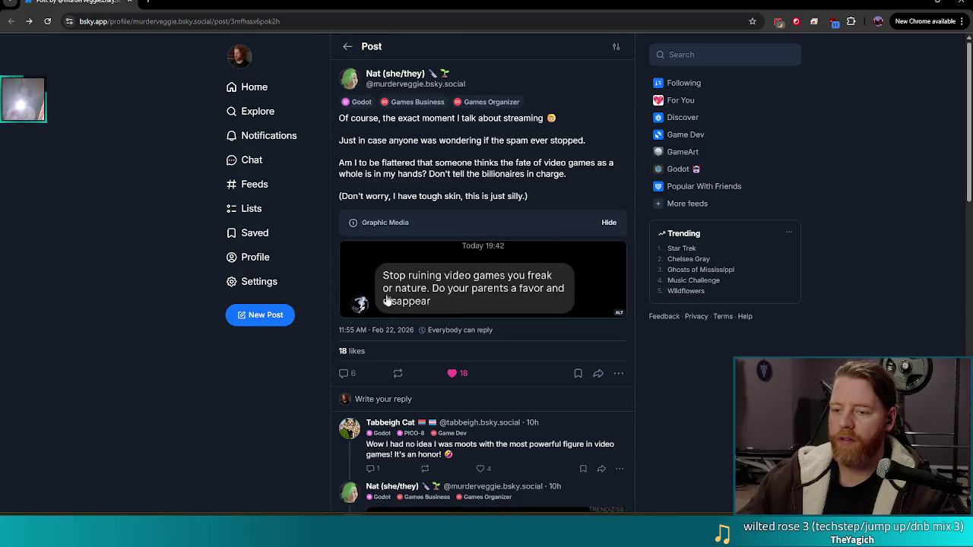
left_click(568, 224)
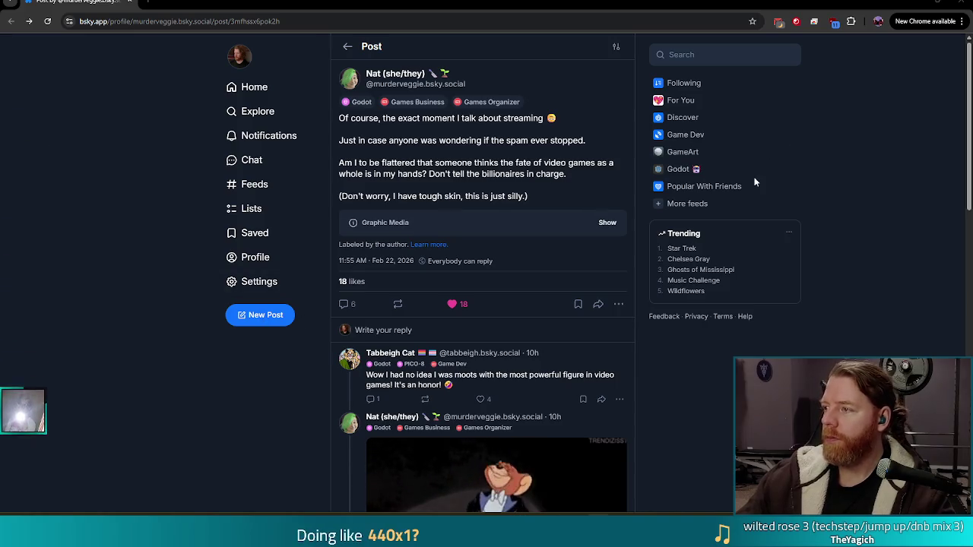
left_click(441, 223)
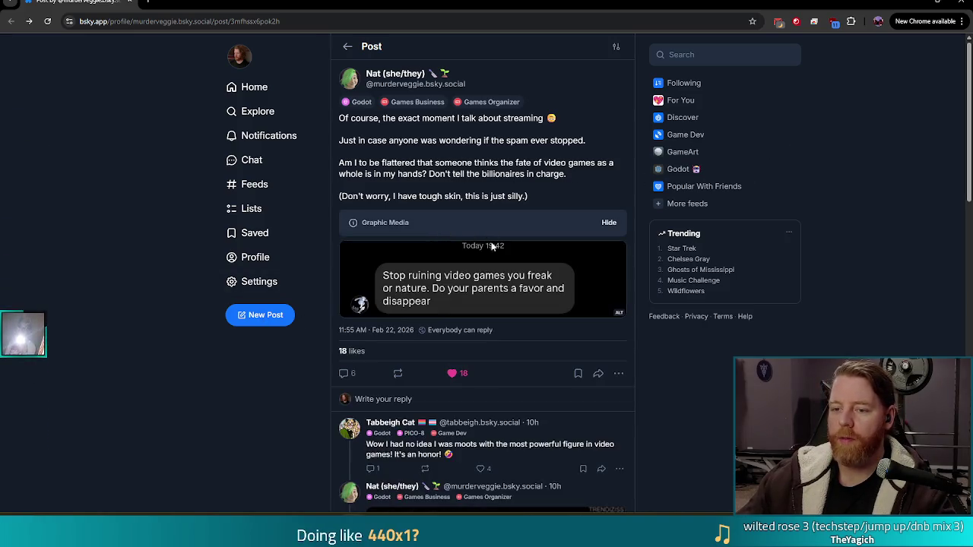
left_click(535, 304)
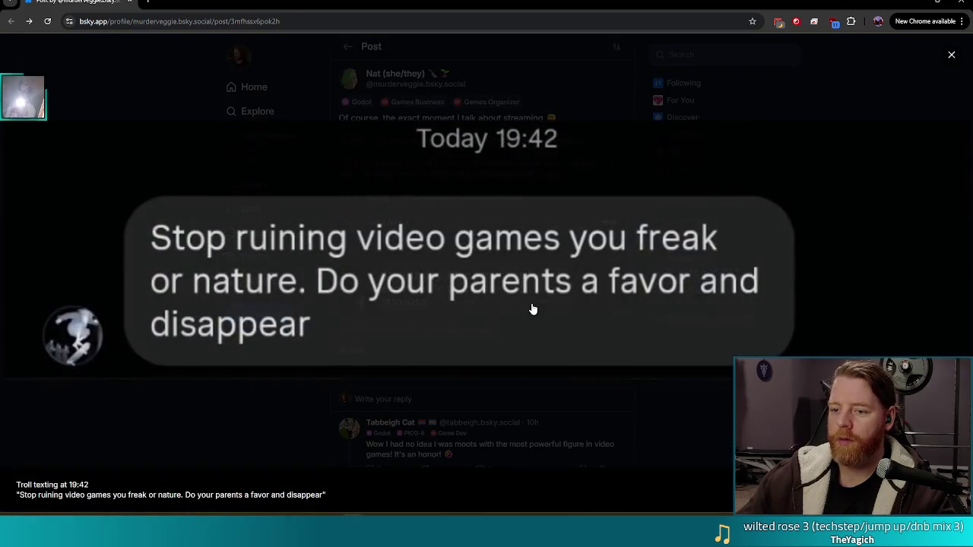
left_click(265, 413)
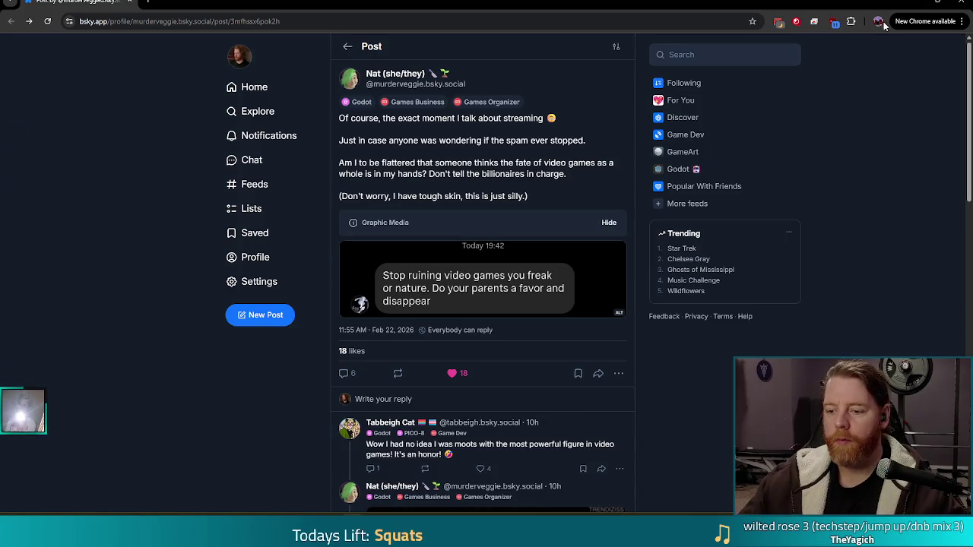
left_click(962, 3)
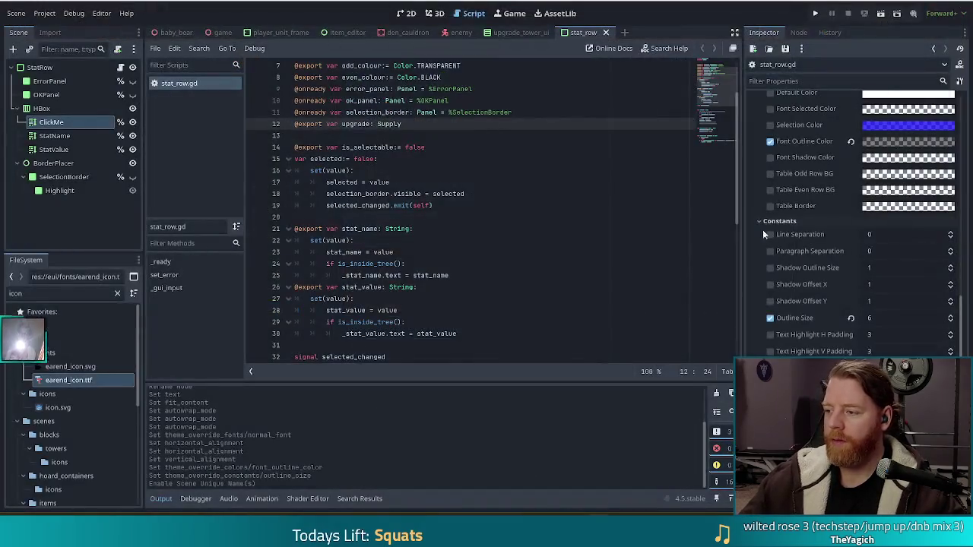
left_click(440, 159)
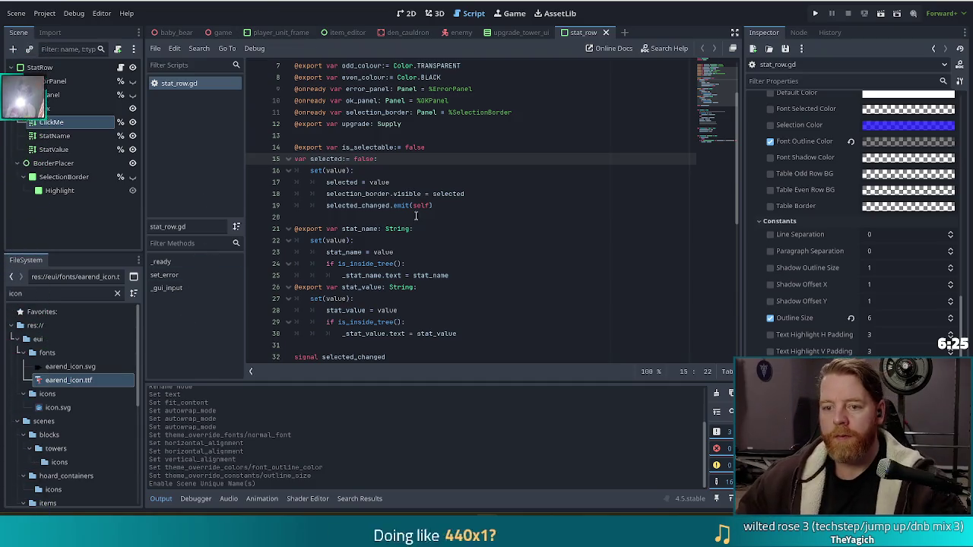
left_click(422, 148)
Add a new line 'if upgrade == null:' after line 42 at the end of _ready.
left_click(412, 162)
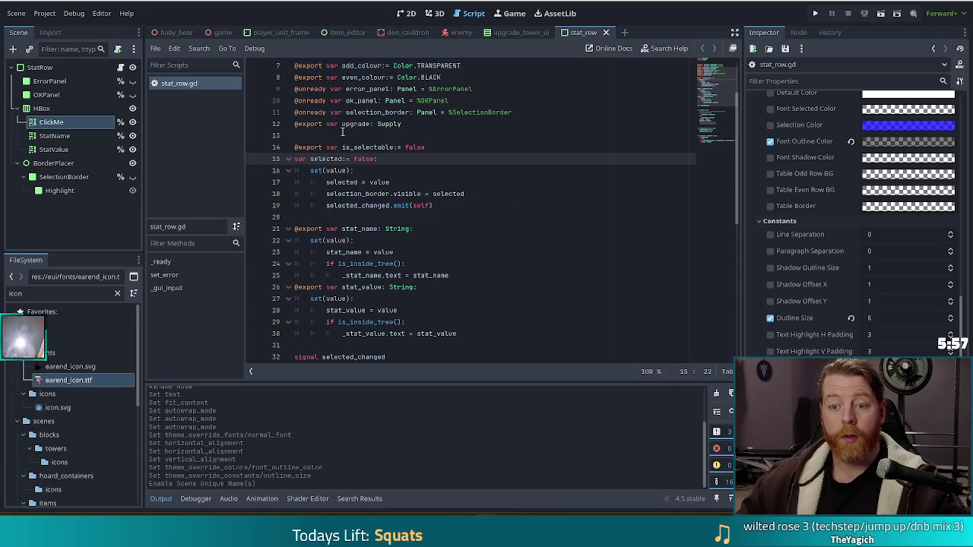
left_click(428, 125)
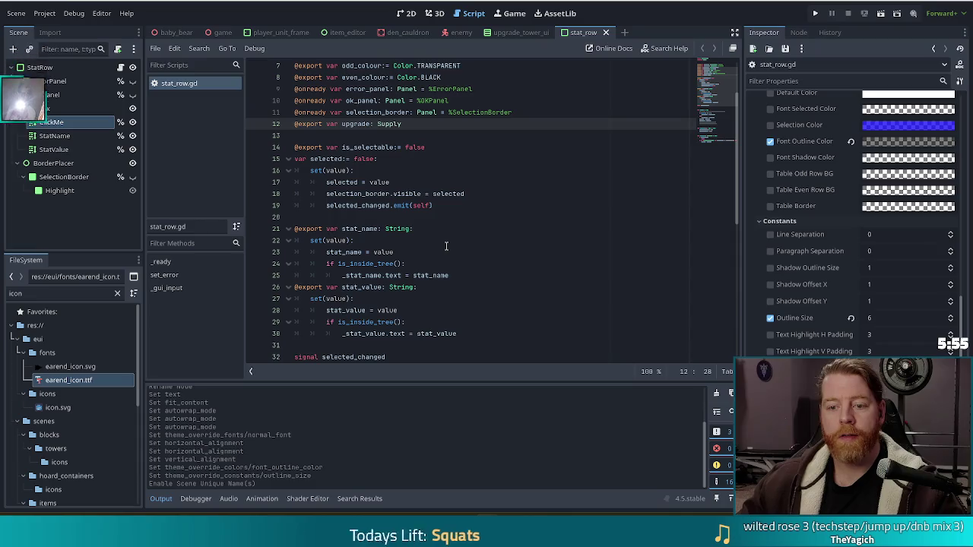
scroll(437, 247, "down", 3)
scroll(446, 245, "down", 2)
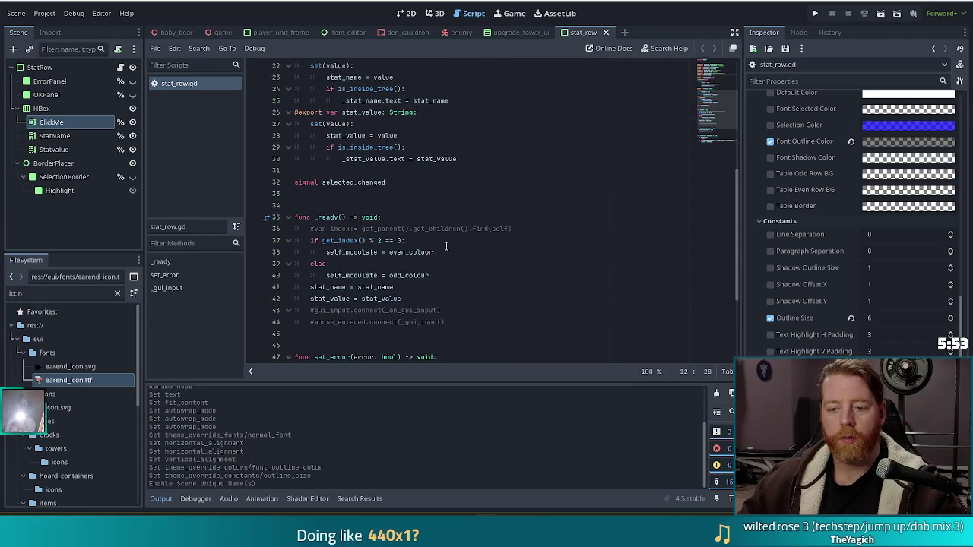
left_click(416, 298)
key("Return")
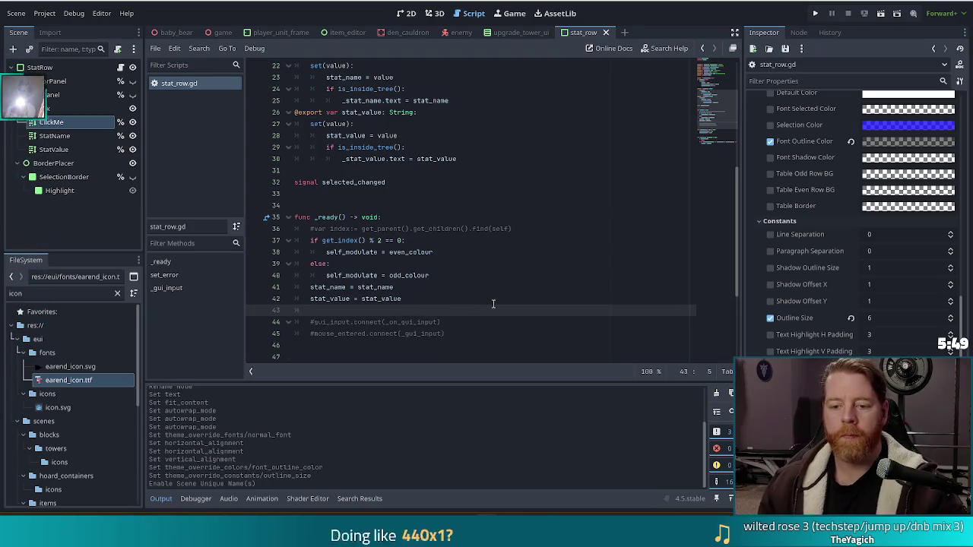
type("ifsupp")
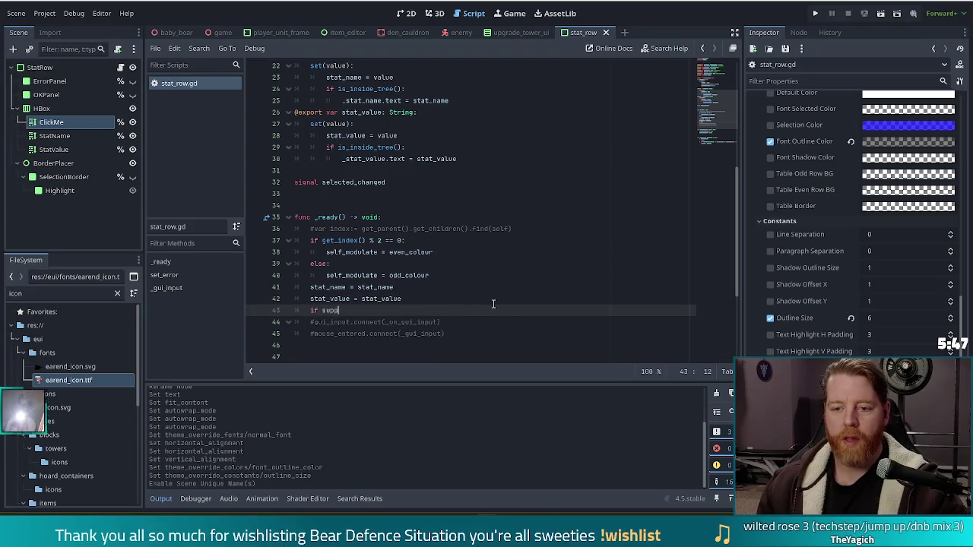
key("Return")
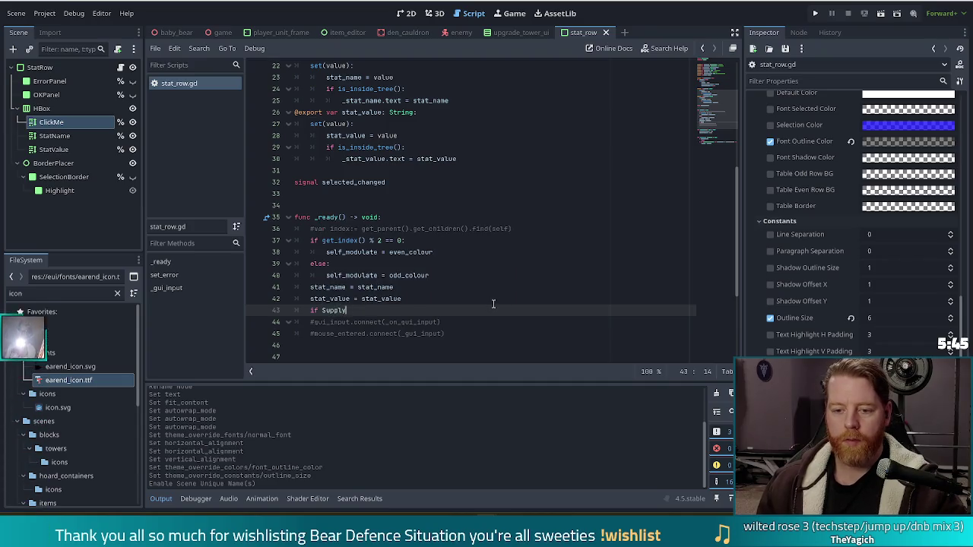
key("BackSpace")
key("BackSpace")
key("BackSpace")
type("grade ")
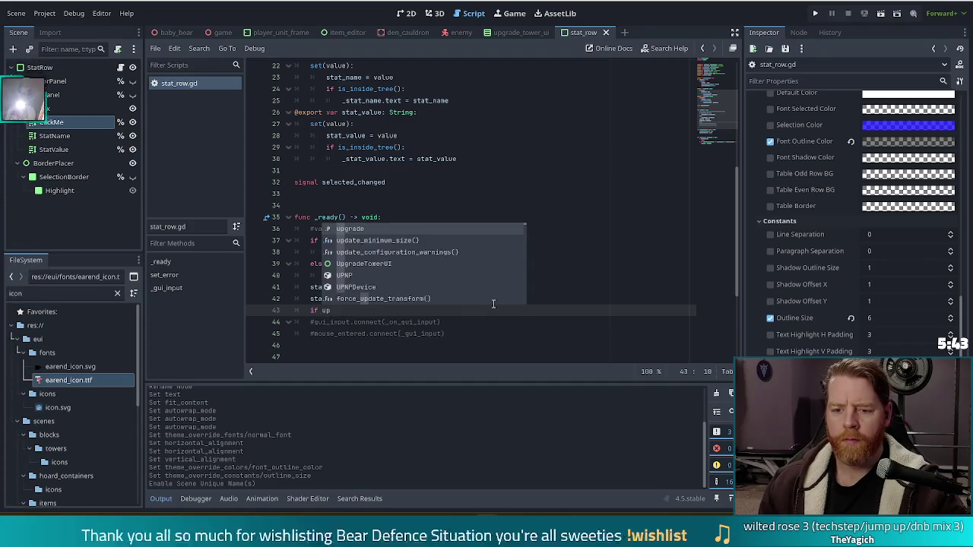
type("== ")
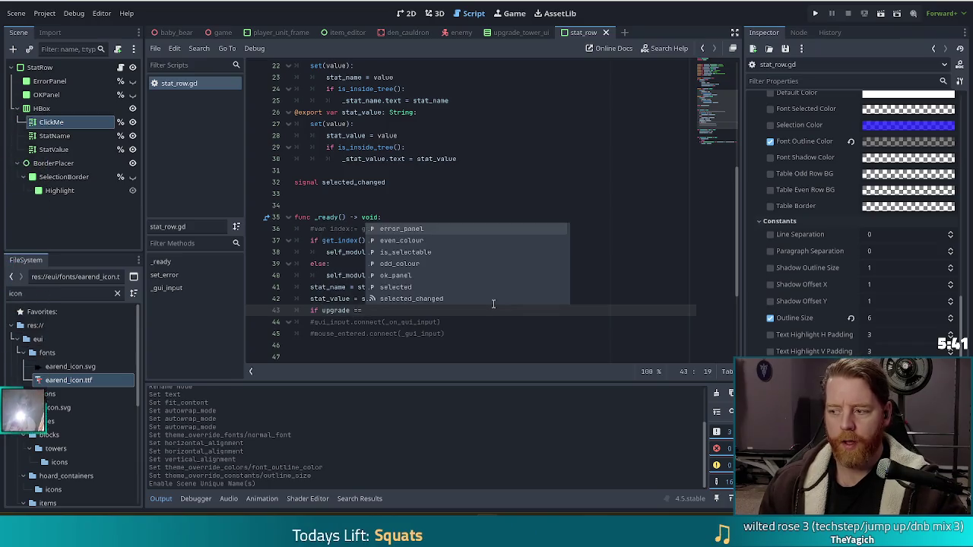
type("null:")
key("Return")
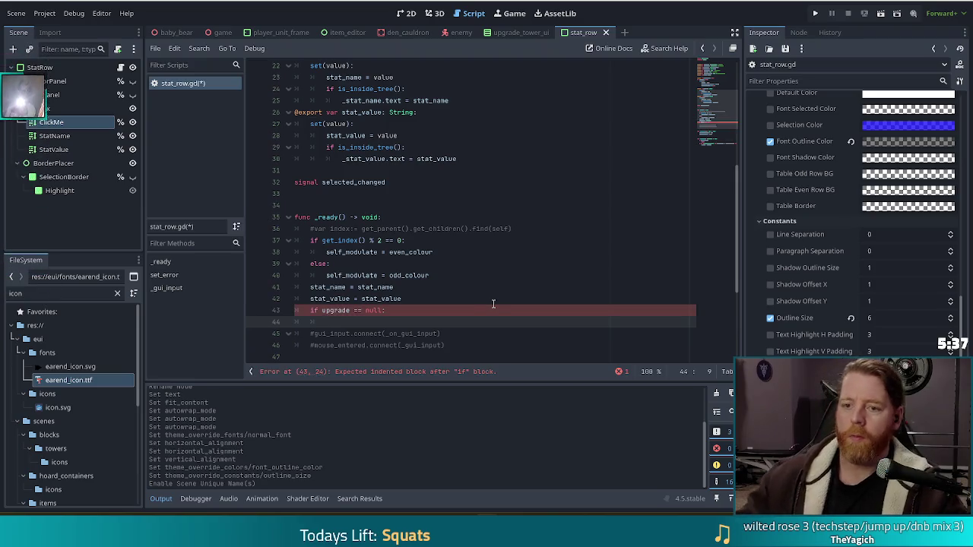
Rename the ClickMe label in the StatRow Scene dock to 'Icon'.
scroll(494, 304, "up", 7)
left_click(481, 182)
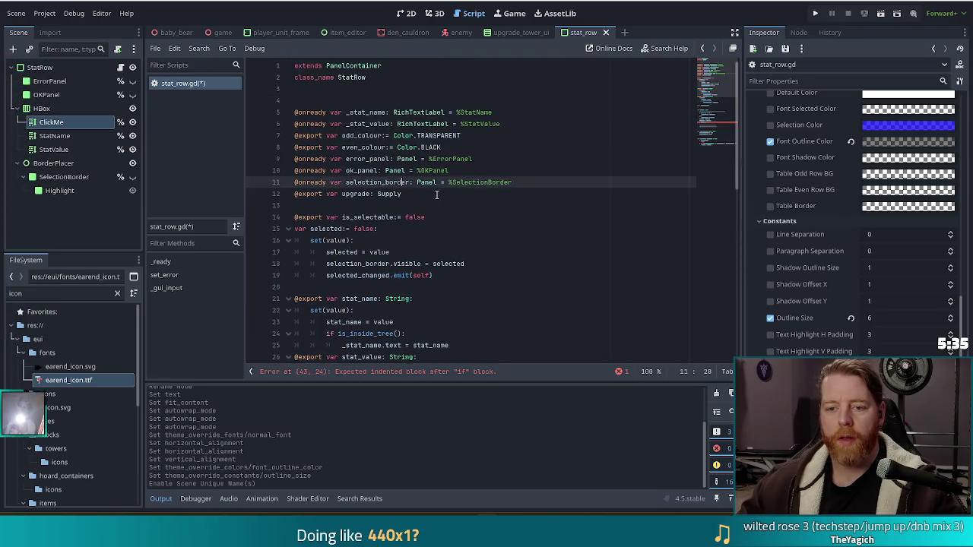
key("Down")
left_click(60, 126)
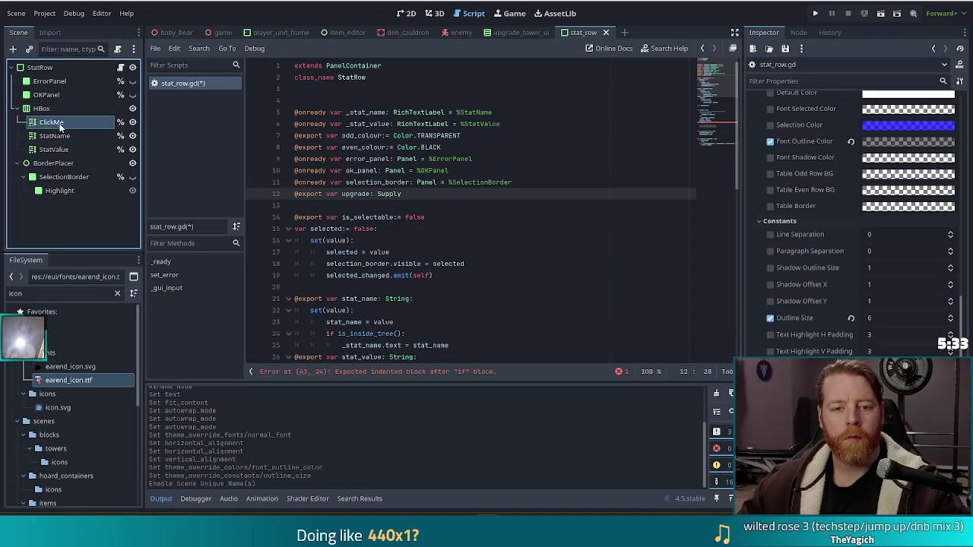
double_click(64, 131)
type("Icon")
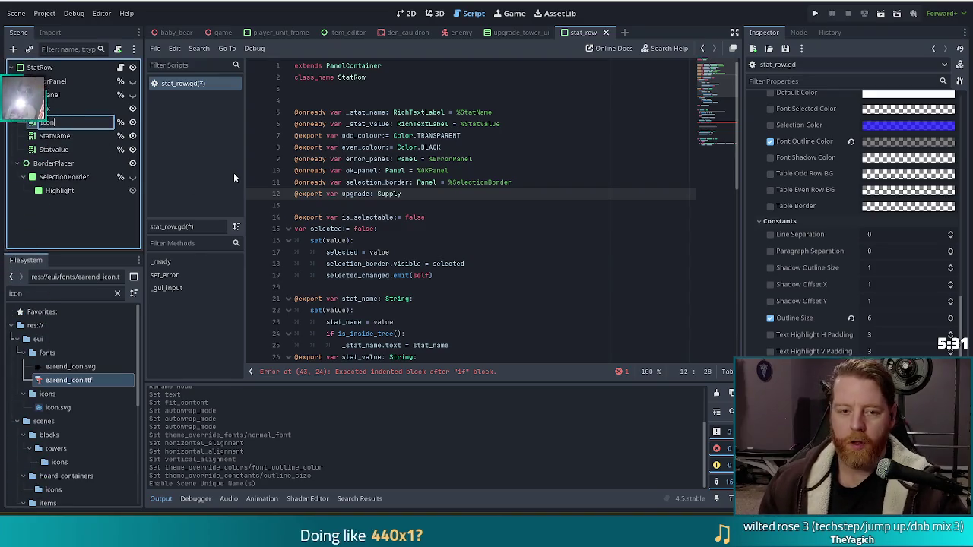
key("Return")
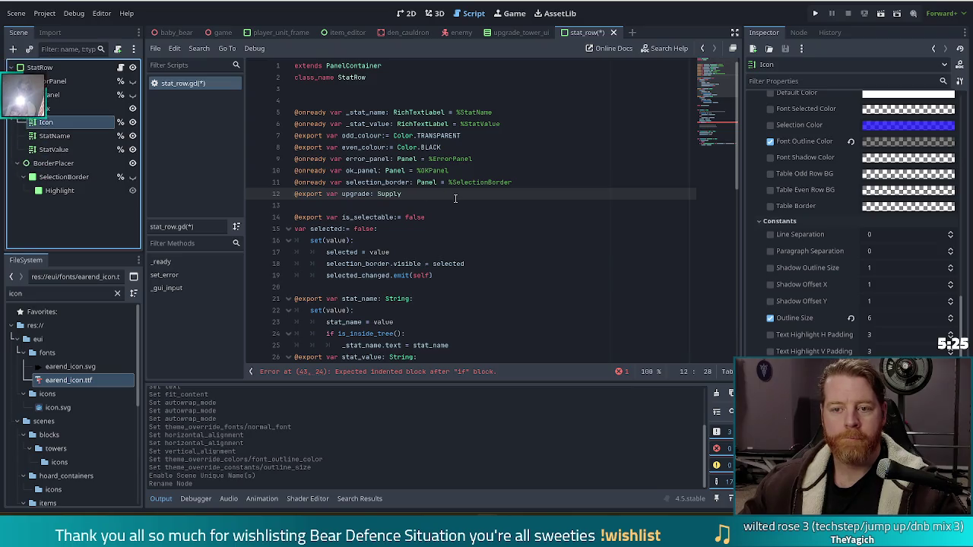
left_click(522, 123)
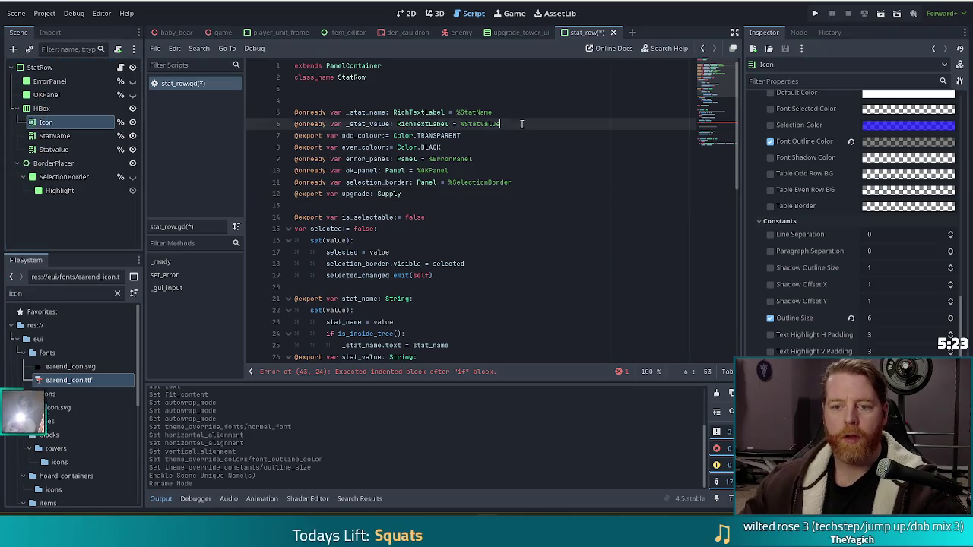
key("Return")
left_click_drag(44, 124, 316, 137)
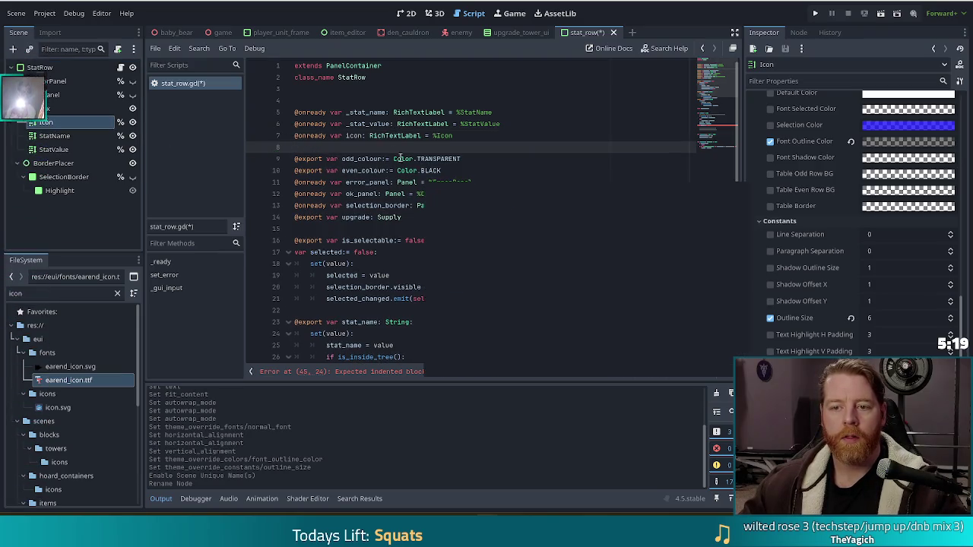
left_click(347, 135)
type("_")
key("ctrl+s")
Write '_icon.visible = false' under the upgrade null check and save stat_row.gd.
scroll(407, 163, "down", 2)
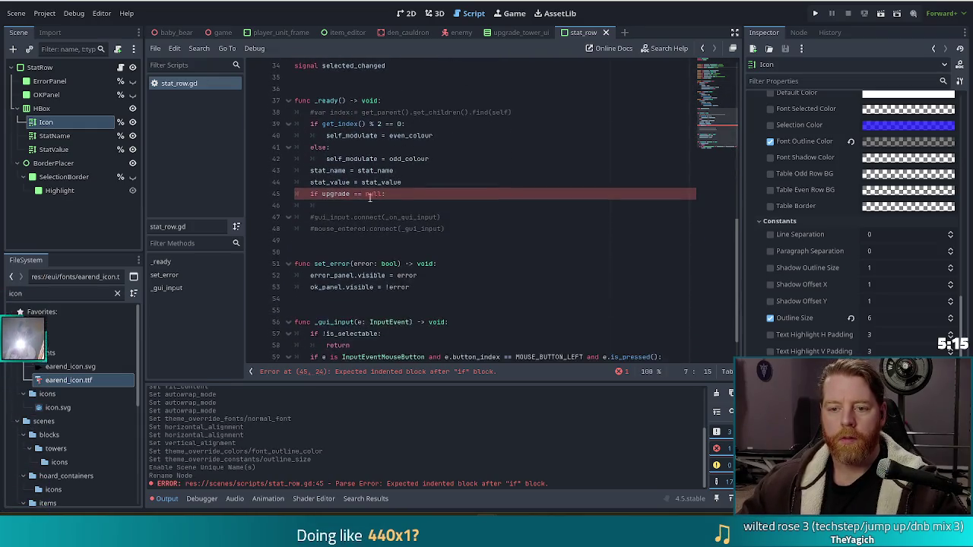
left_click(362, 206)
type("_icon")
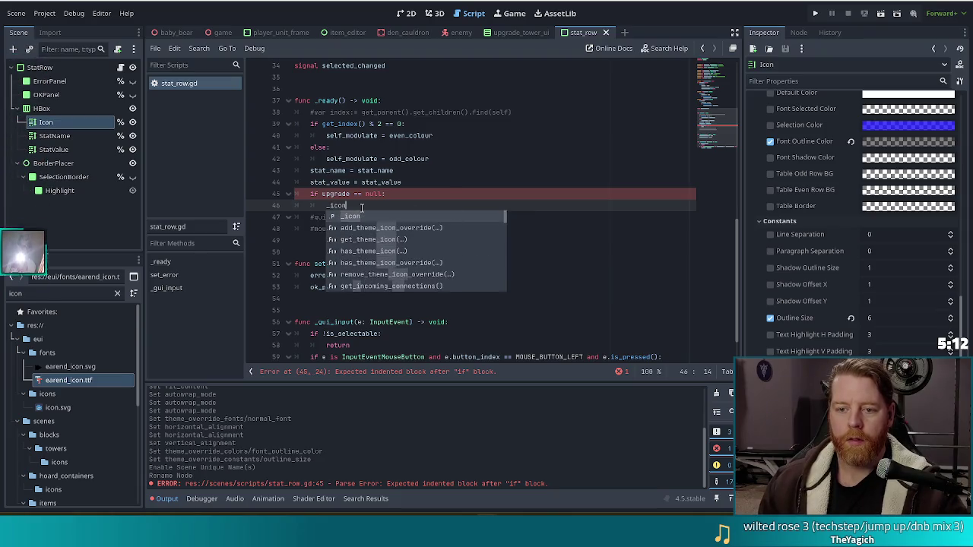
key("Return")
type(".vi")
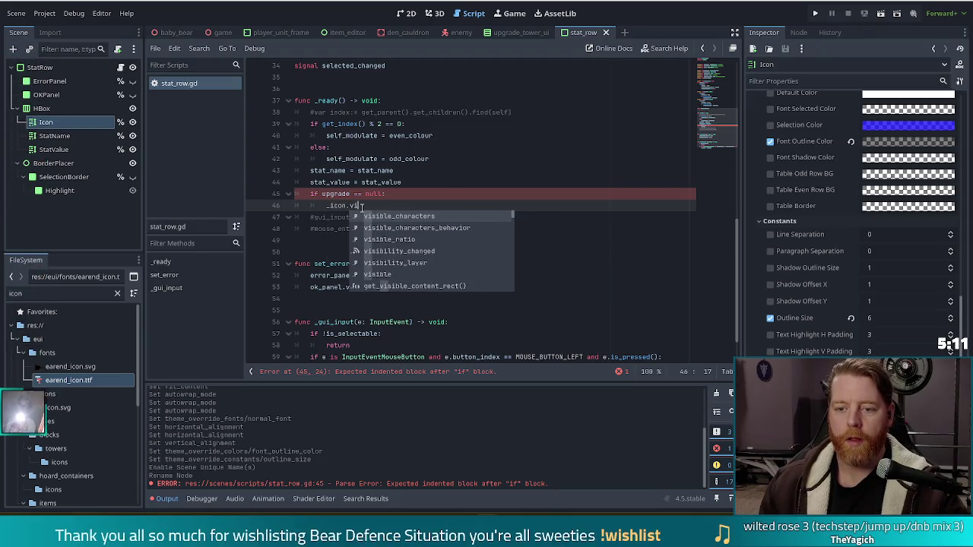
key("Return")
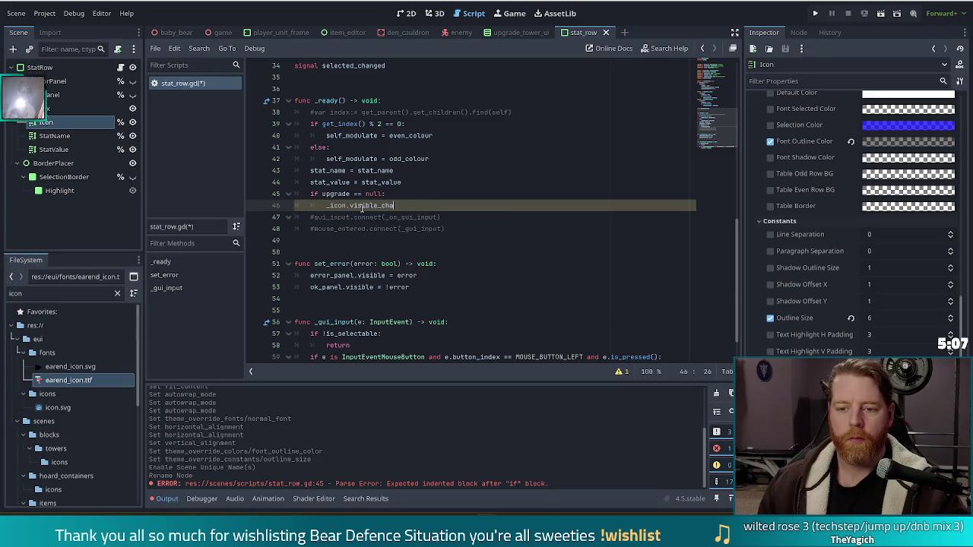
key("BackSpace")
key("BackSpace")
key("BackSpace")
type("= false")
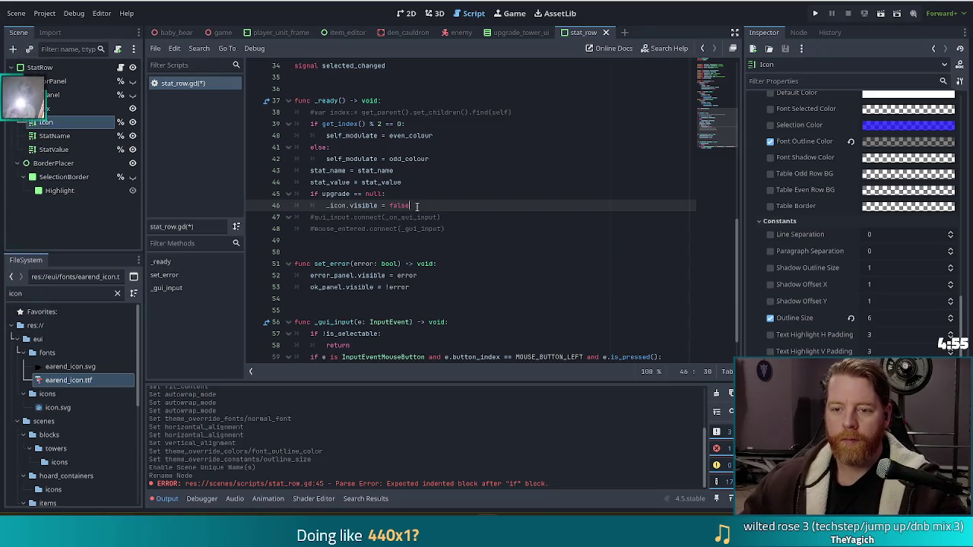
key("ctrl+s")
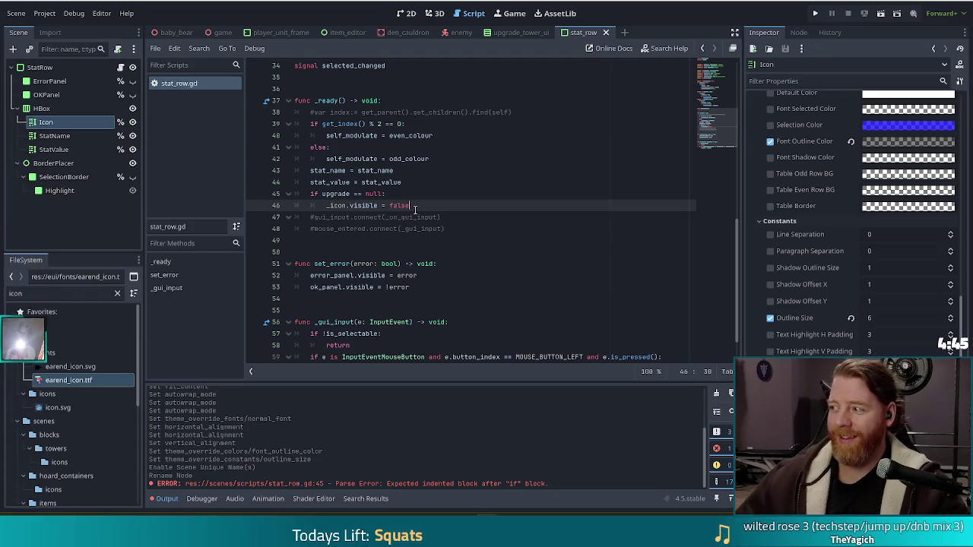
double_click(420, 206)
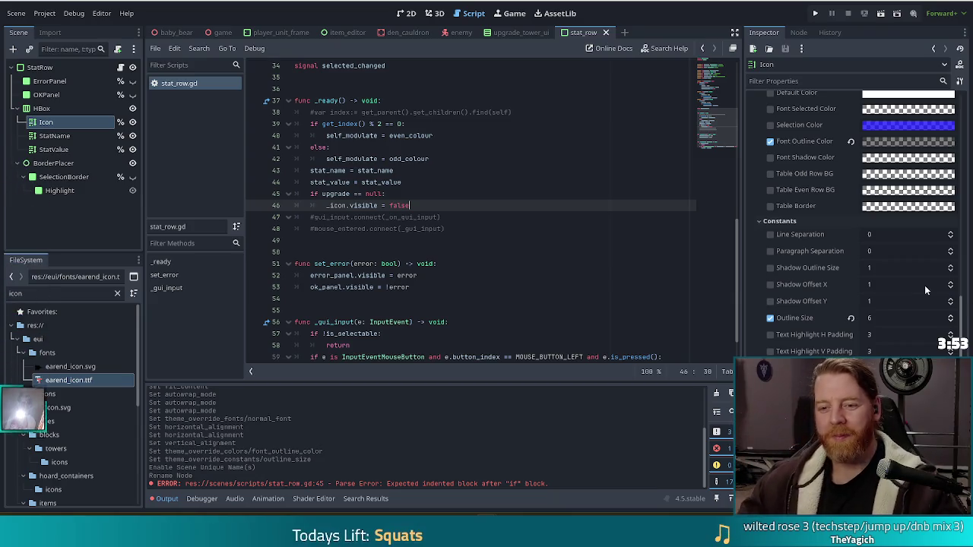
Review the new 'if upgrade == null' check and its _icon.visible = false line in _ready.
left_click(397, 193)
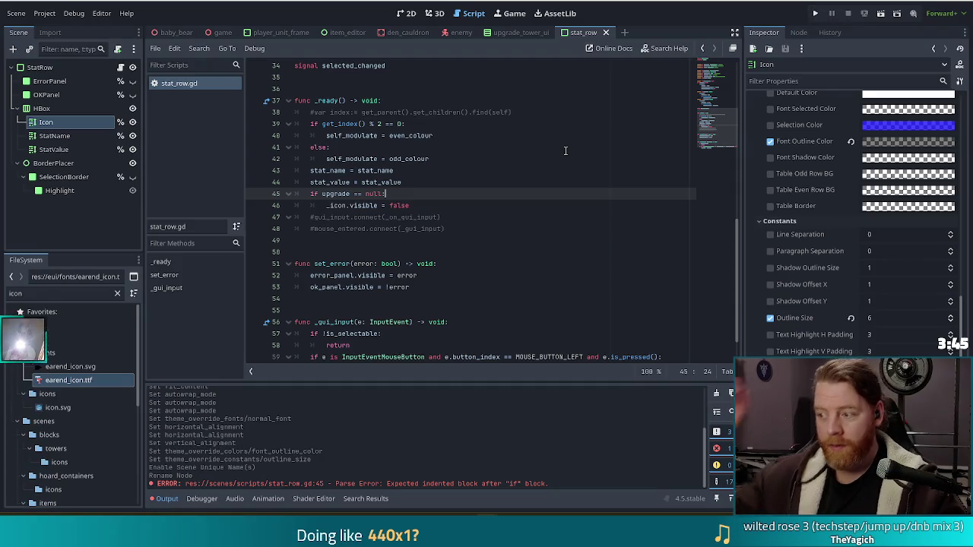
left_click(445, 218)
left_click(33, 293)
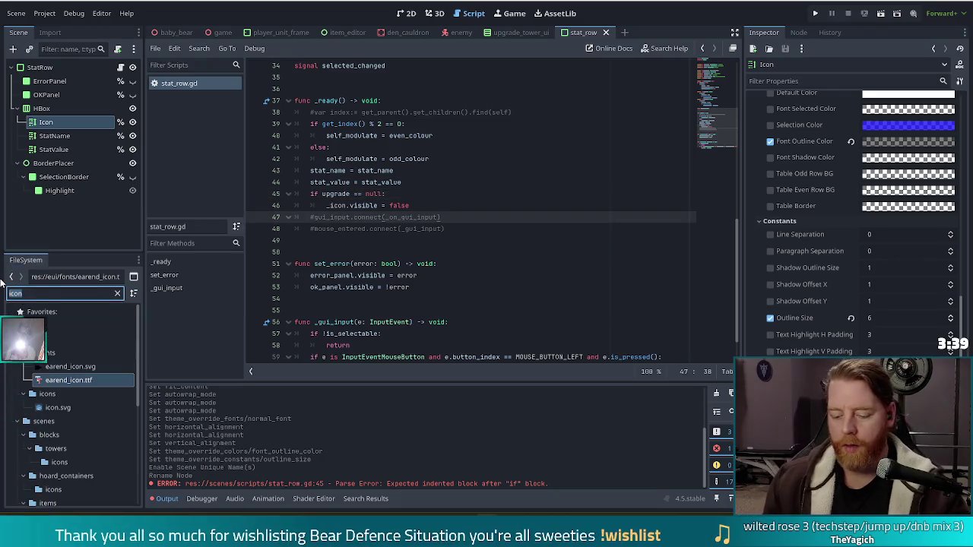
In knife_but_gold.gd, change line 17 to Global.current_deck.cards.remove_at(index) and save.
type("knife")
left_click_drag(83, 120, 82, 435)
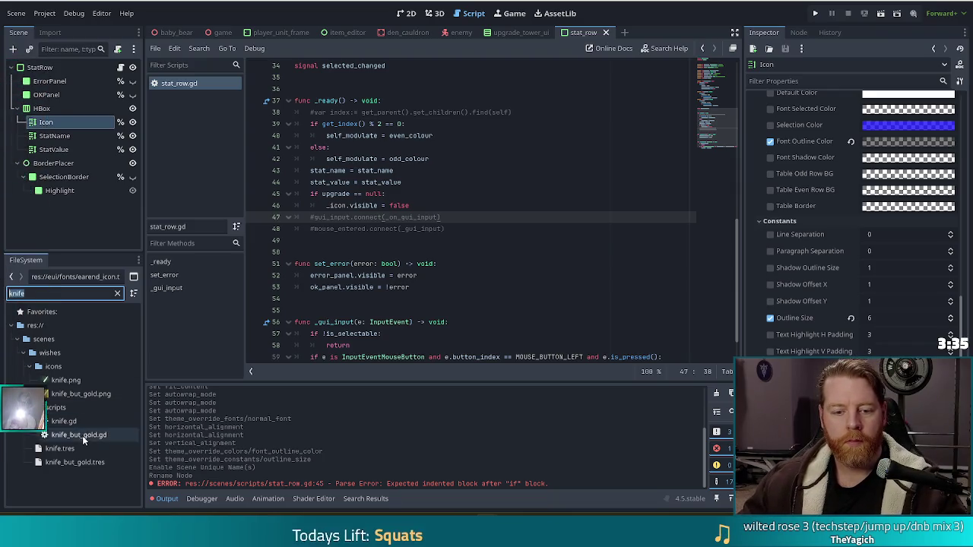
double_click(82, 435)
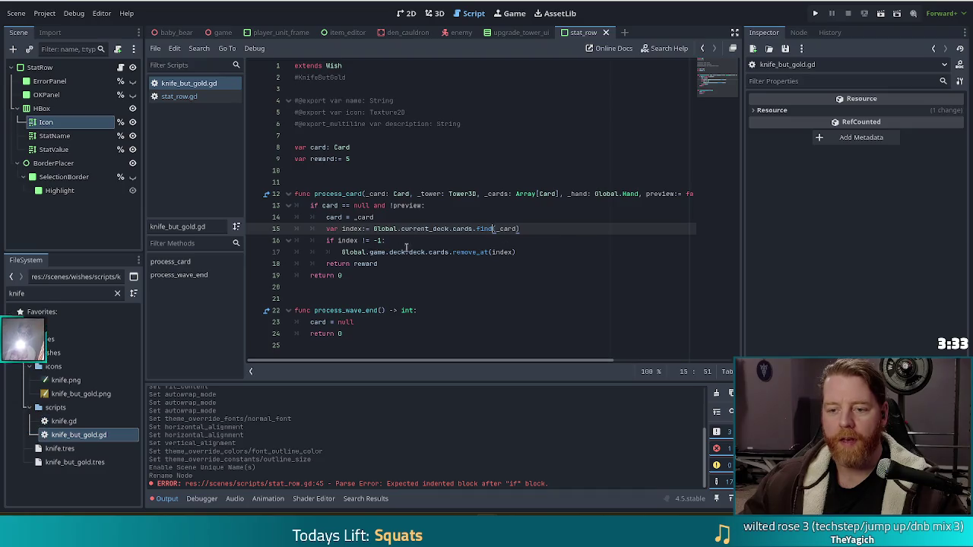
left_click_drag(409, 253, 368, 254)
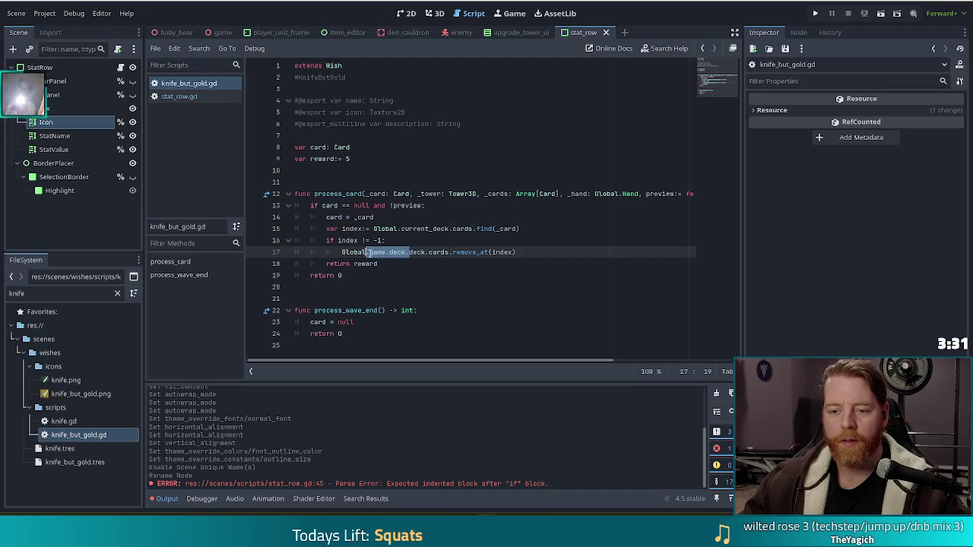
type("current_t_")
key("Tab")
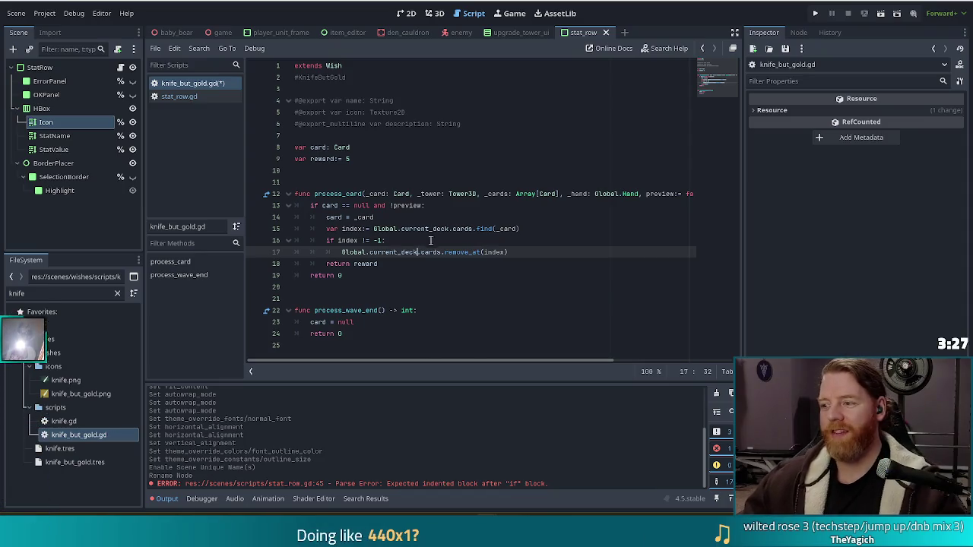
left_click(430, 241)
key("ctrl+s")
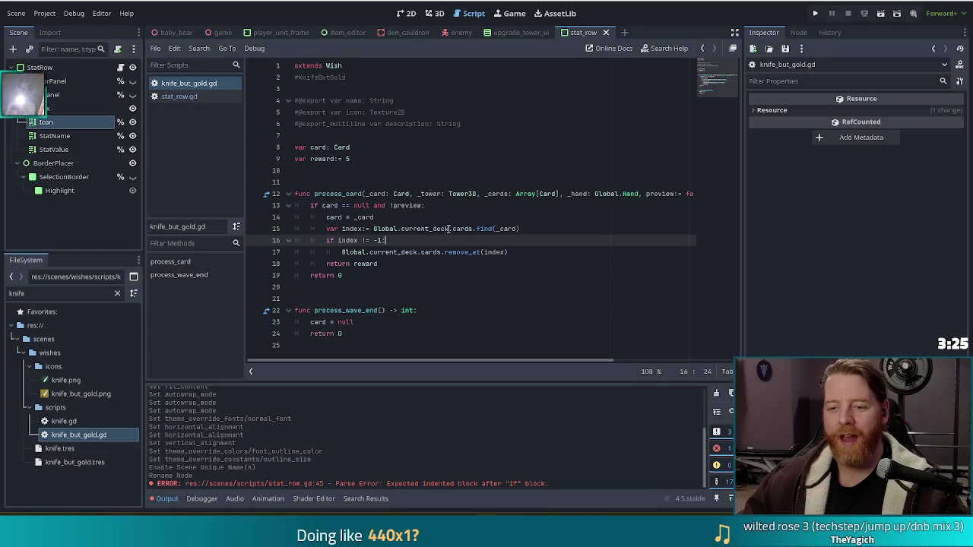
Compare against knife.gd, return to knife_but_gold.gd, and open project-wide Find in Files.
left_click(448, 229)
left_click(72, 422)
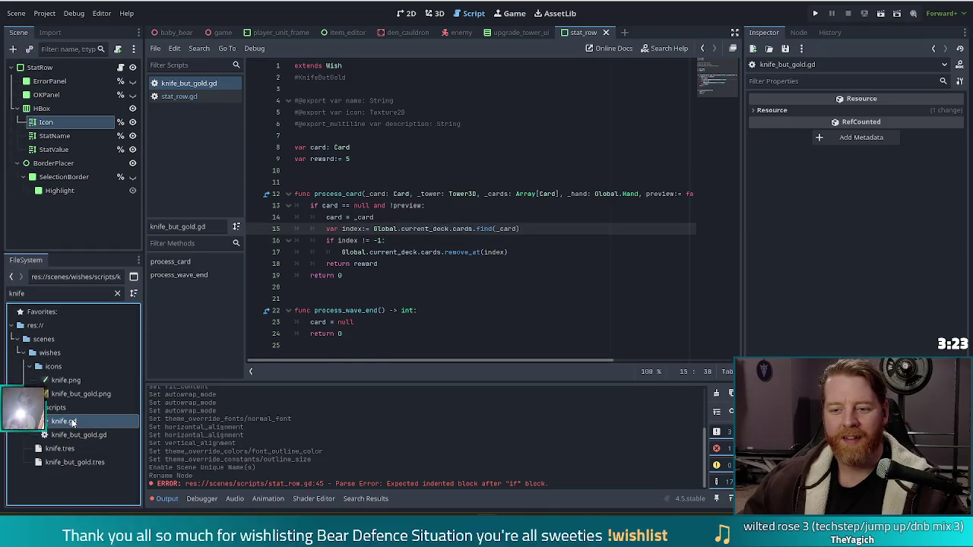
double_click(72, 422)
scroll(498, 262, "down", 4)
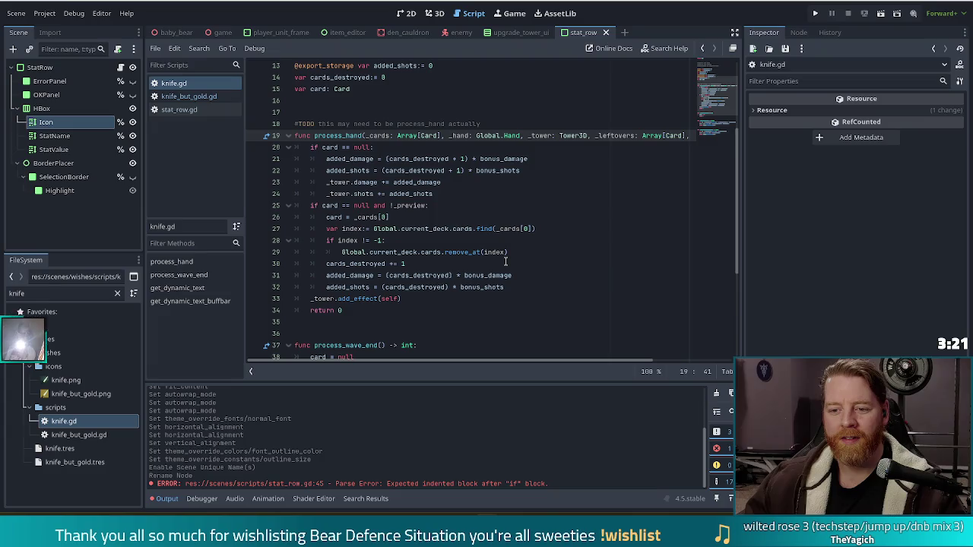
scroll(505, 261, "down", 5)
key("ctrl+Home")
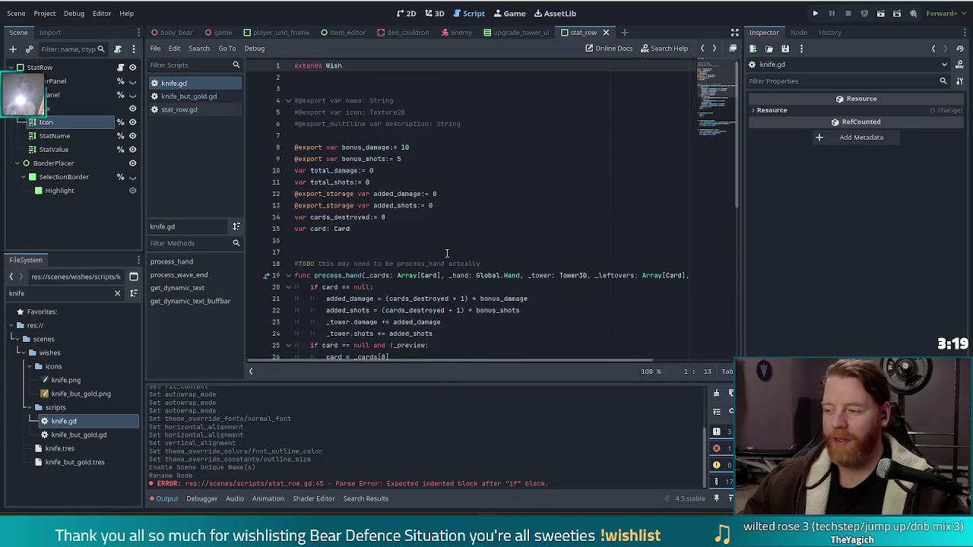
key("alt+Left")
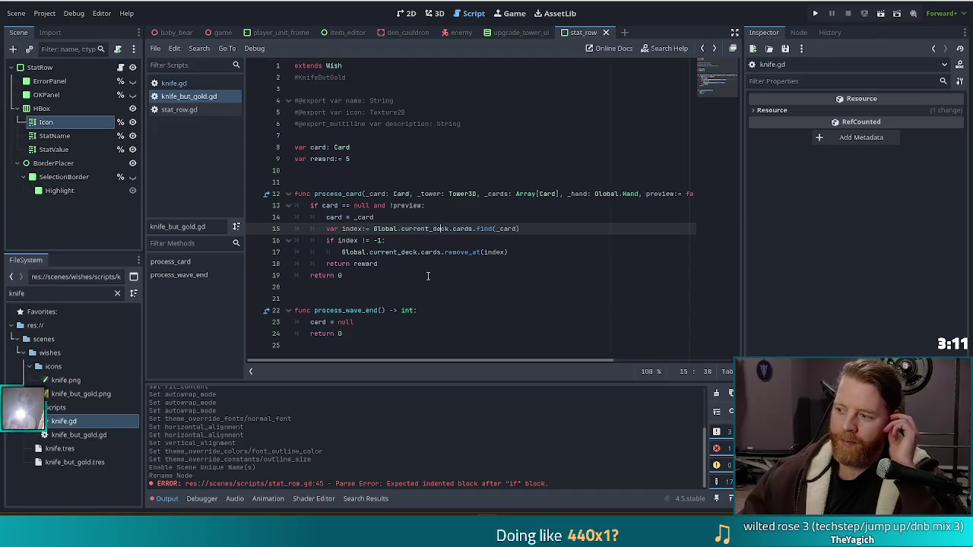
left_click(469, 229)
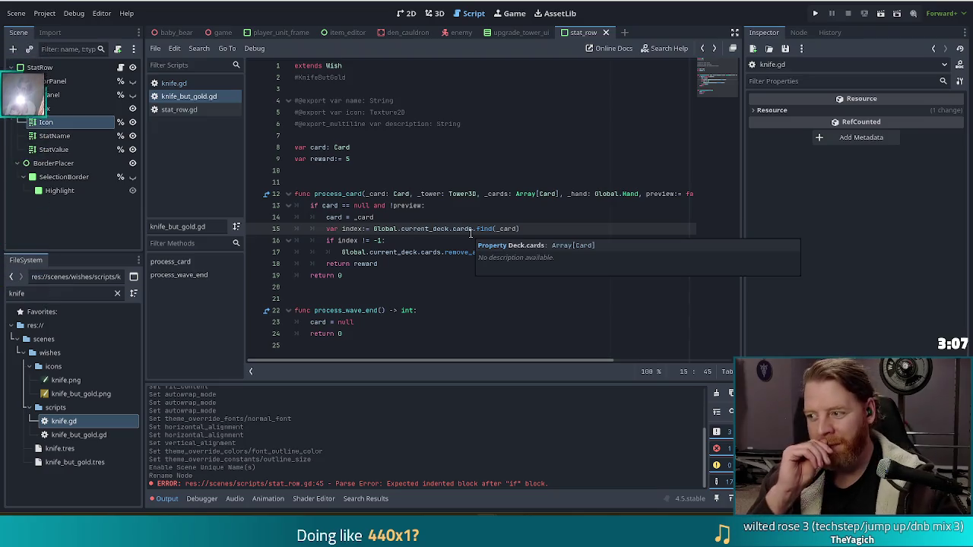
key("Up")
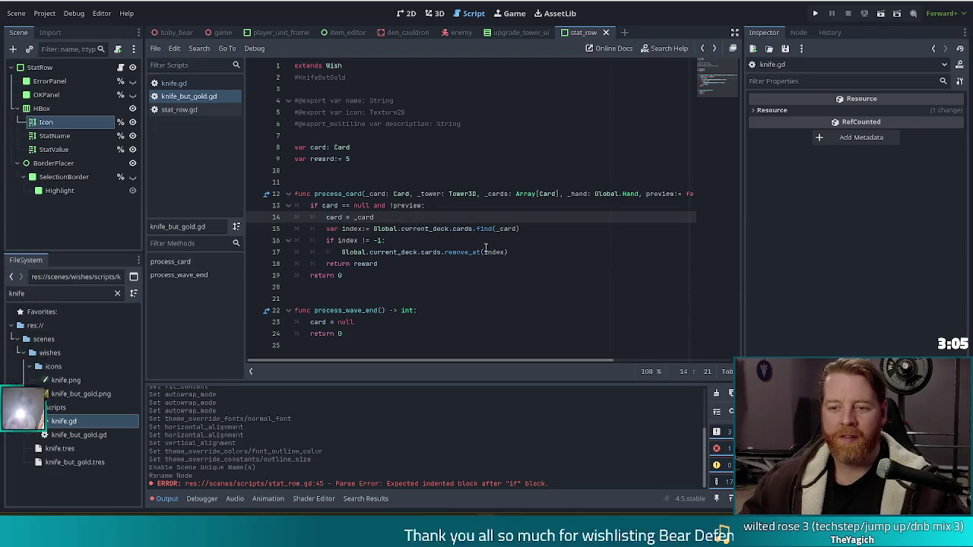
key("ctrl+shift+f")
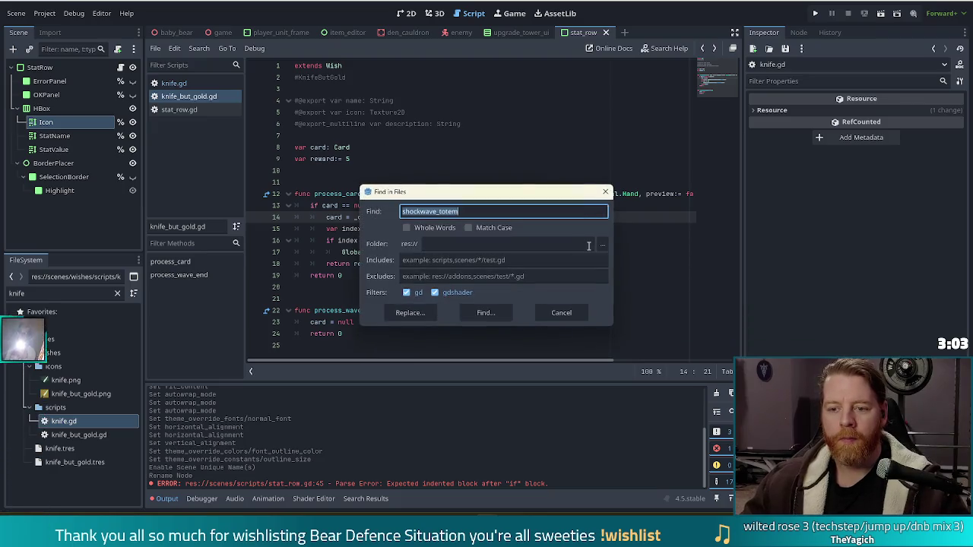
Search the project for global.game.deck and switch den_hoard.gd line 234 to Global.current_deck, saving it.
type("global.game.deck")
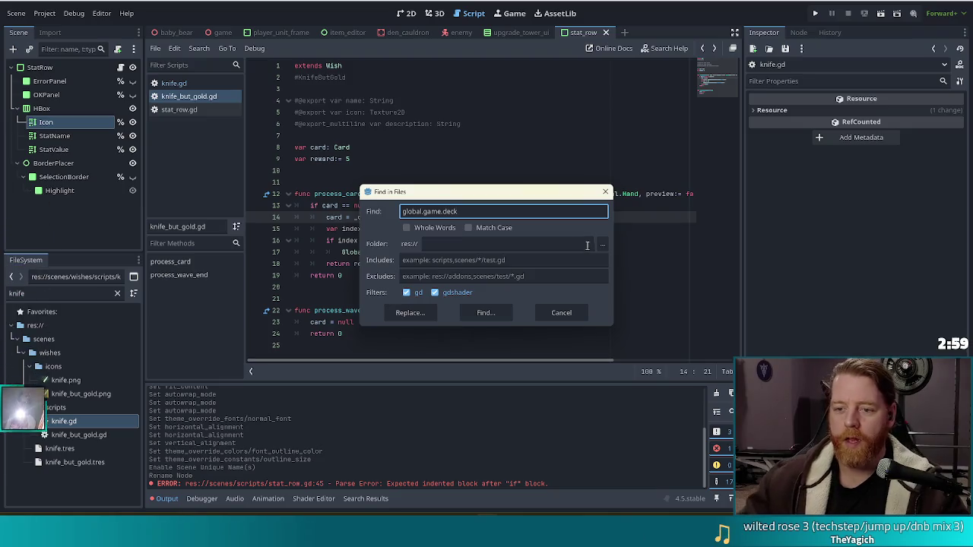
left_click(507, 313)
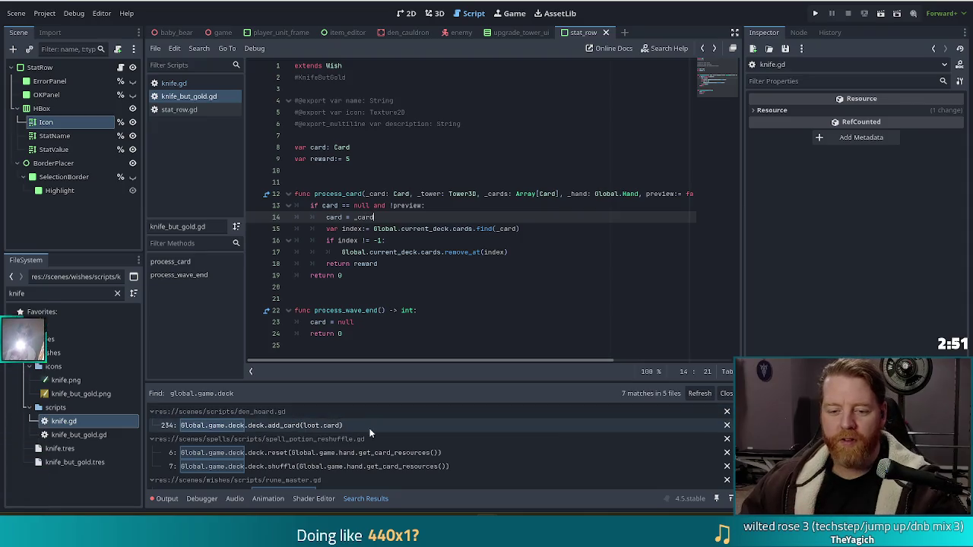
left_click(266, 428)
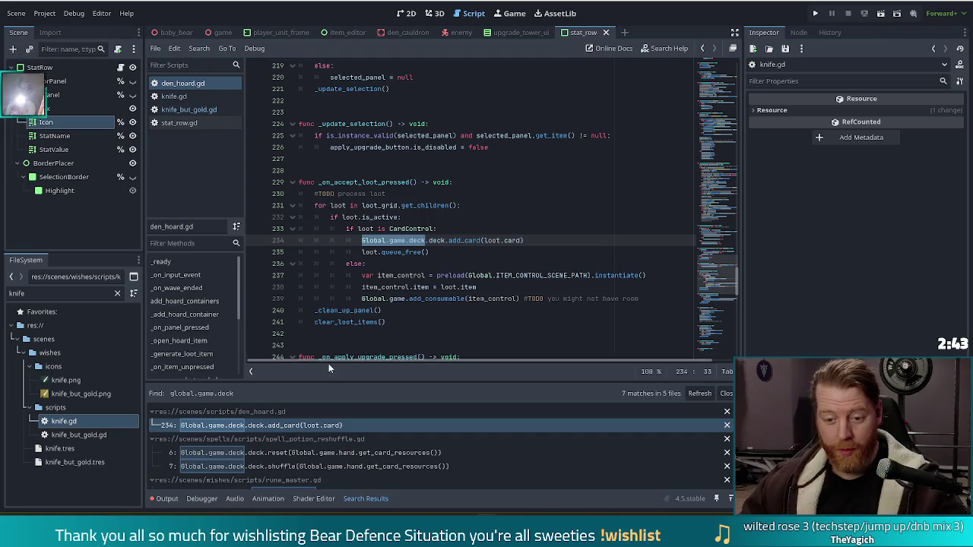
key("Escape")
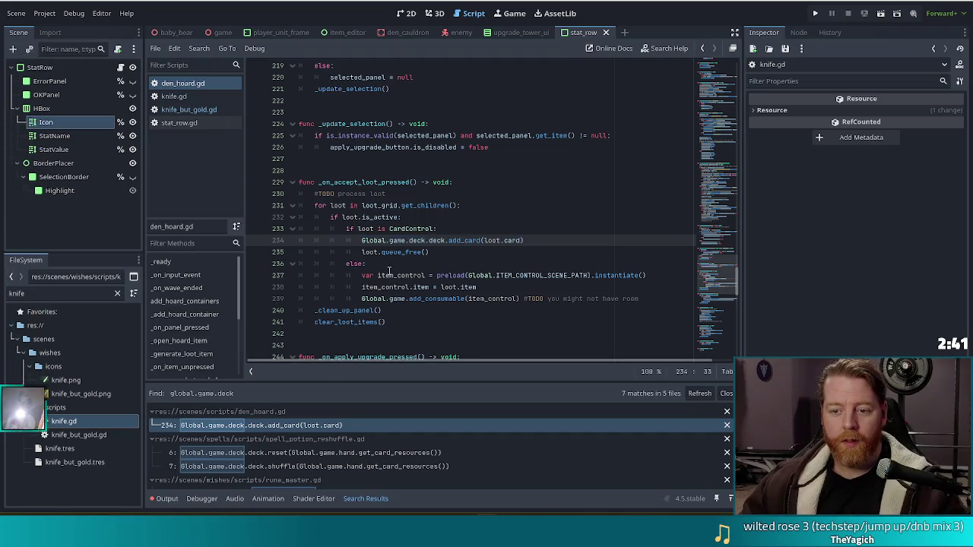
left_click_drag(390, 240, 429, 240)
key("BackSpace")
type("current_")
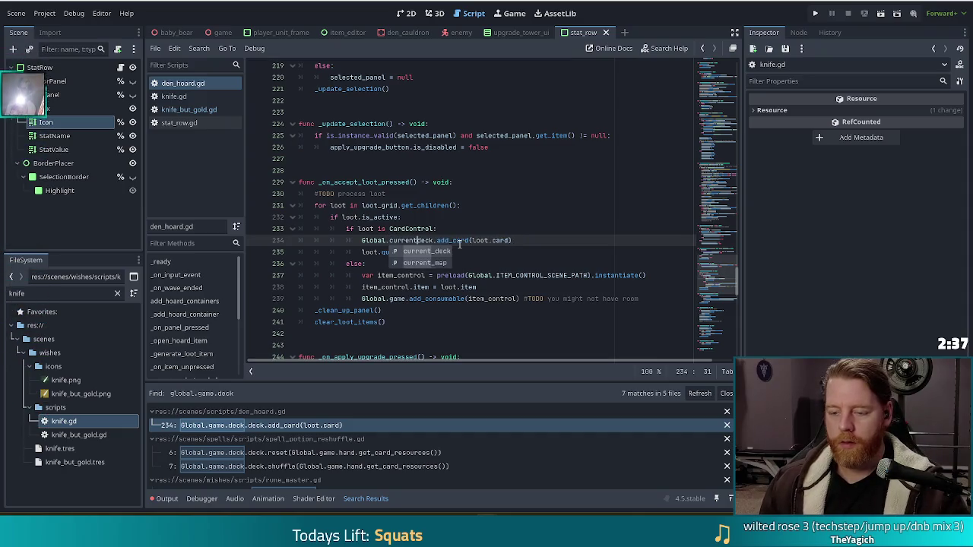
key("Escape")
key("Up")
key("Up")
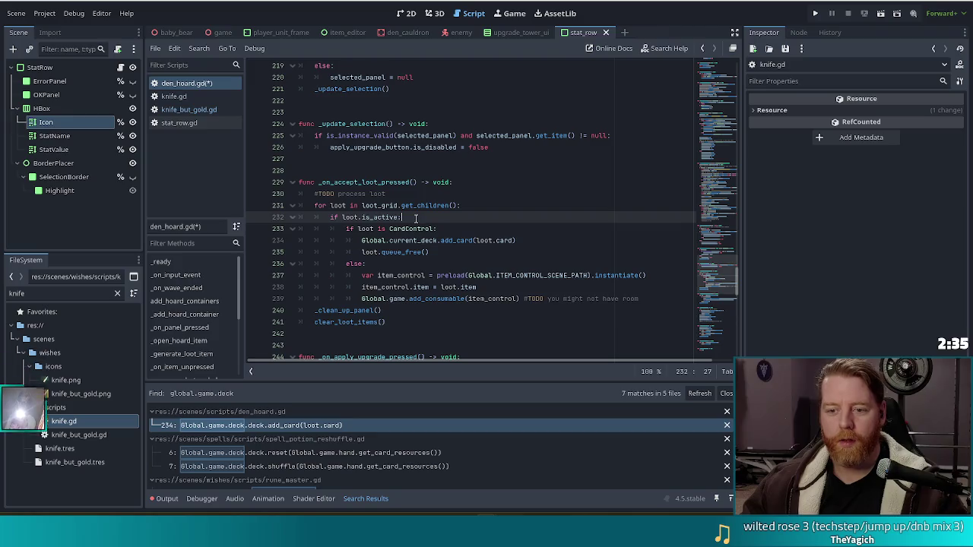
key("ctrl+s")
Inspect the spell_potion_reshuffle.gd match on line 6 and start a project-wide replace.
left_click(295, 453)
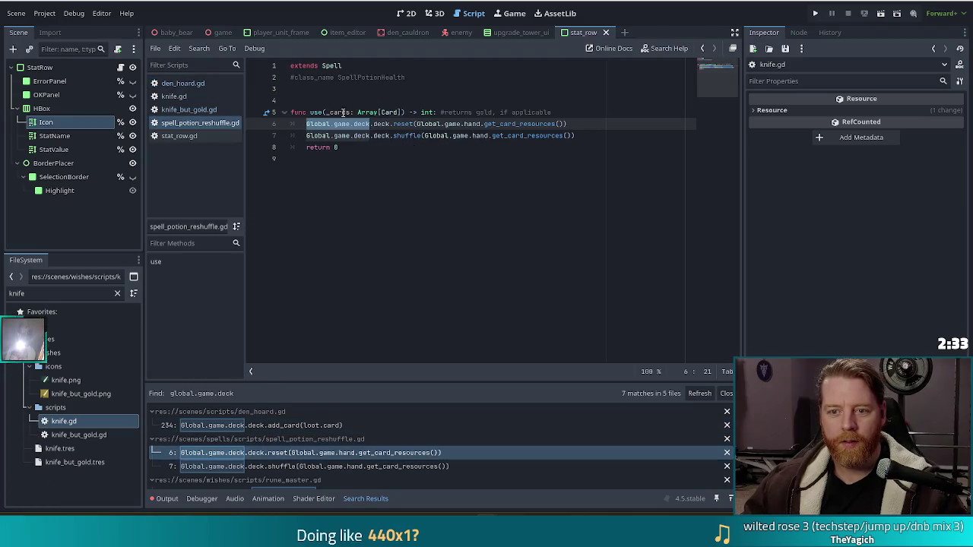
left_click(373, 125)
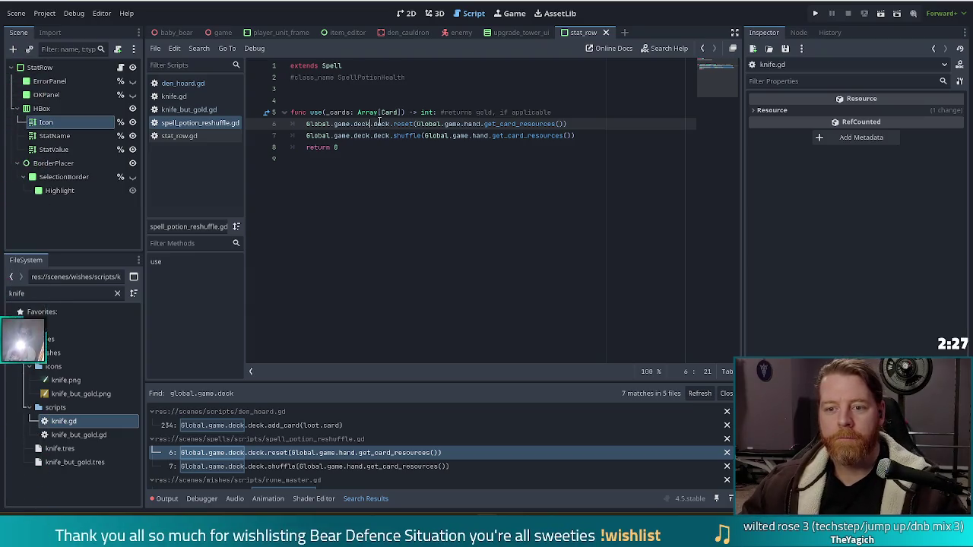
left_click(376, 124)
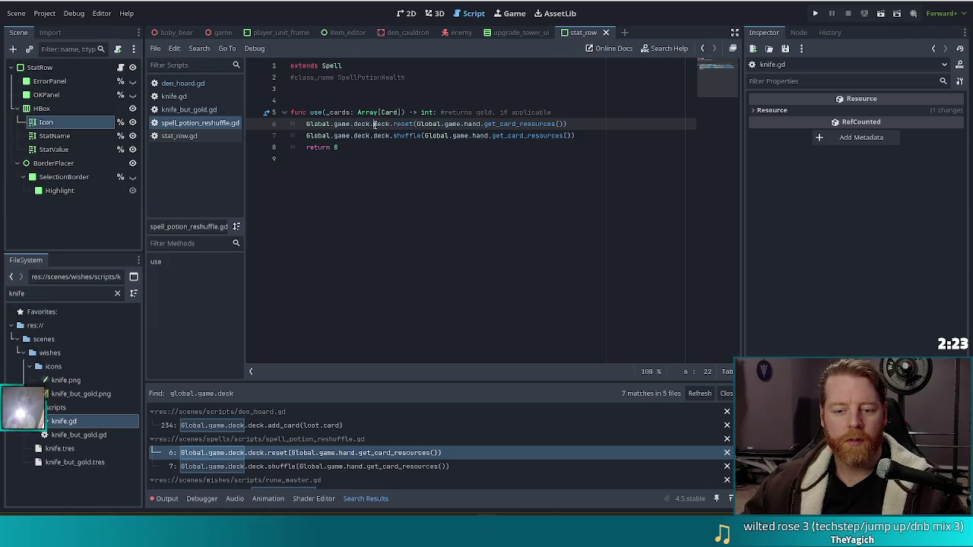
left_click(423, 124)
key("ctrl+shift+r")
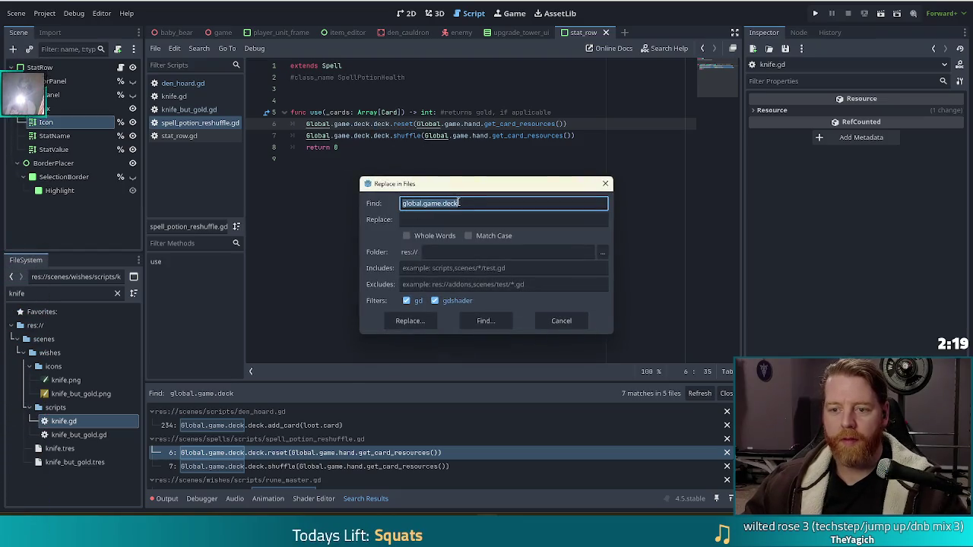
Set Global.current_ as the replacement for global.game.deck. and preview the 6 matches in 4 files.
left_click(475, 203)
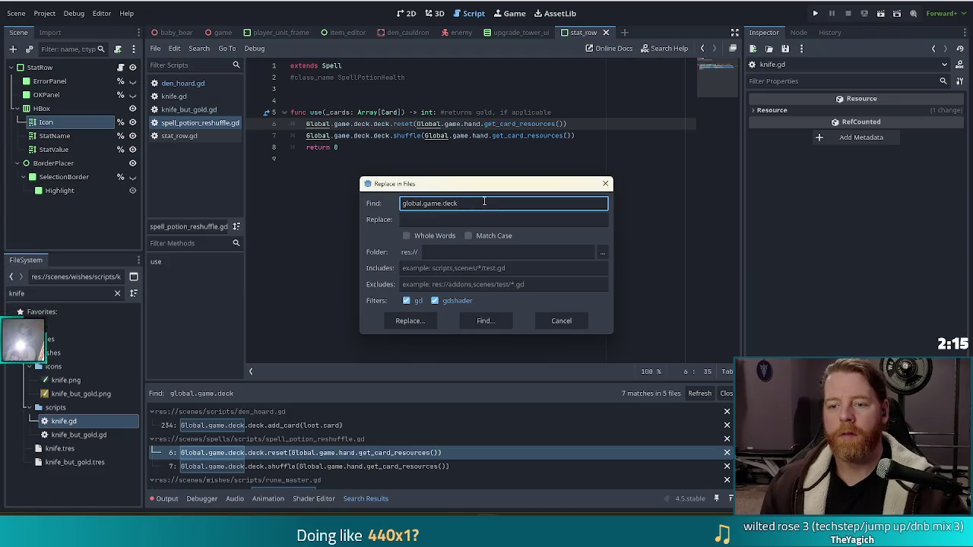
type(".")
left_click(460, 219)
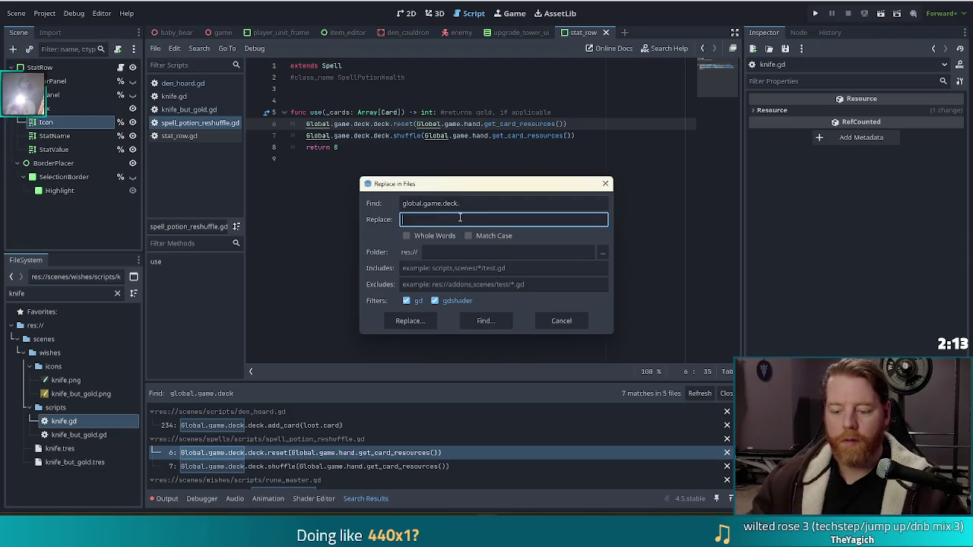
type("Global")
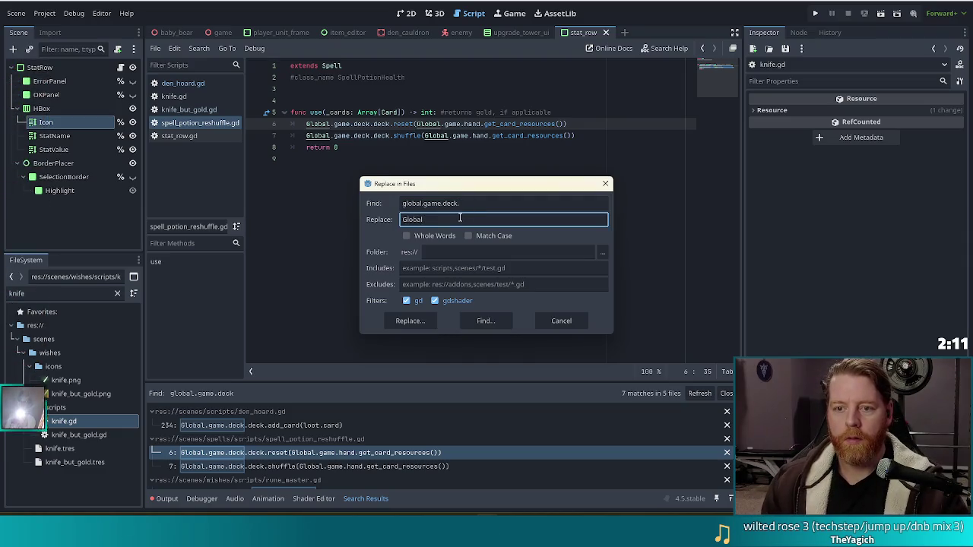
type(".game.")
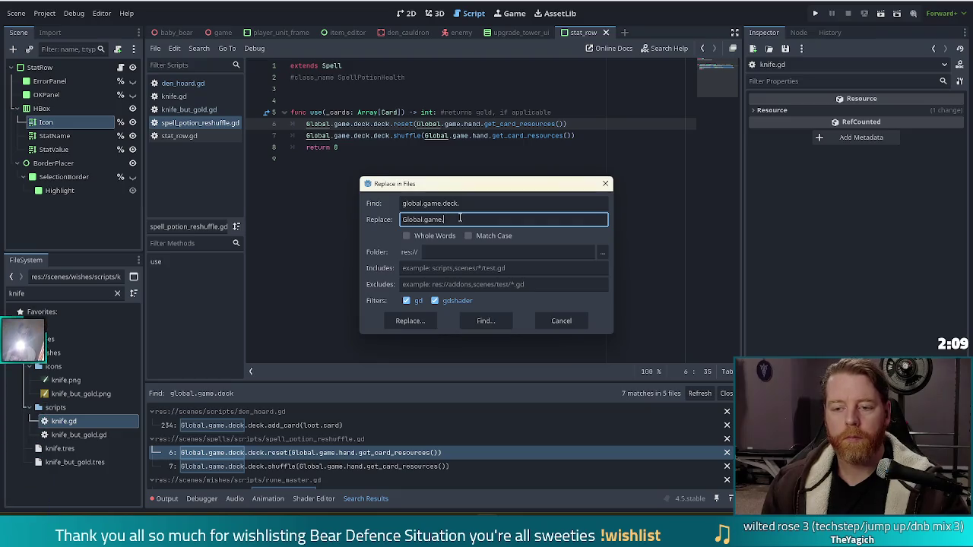
key("BackSpace")
key("BackSpace")
key("BackSpace")
key("BackSpace")
key("BackSpace")
type("curre")
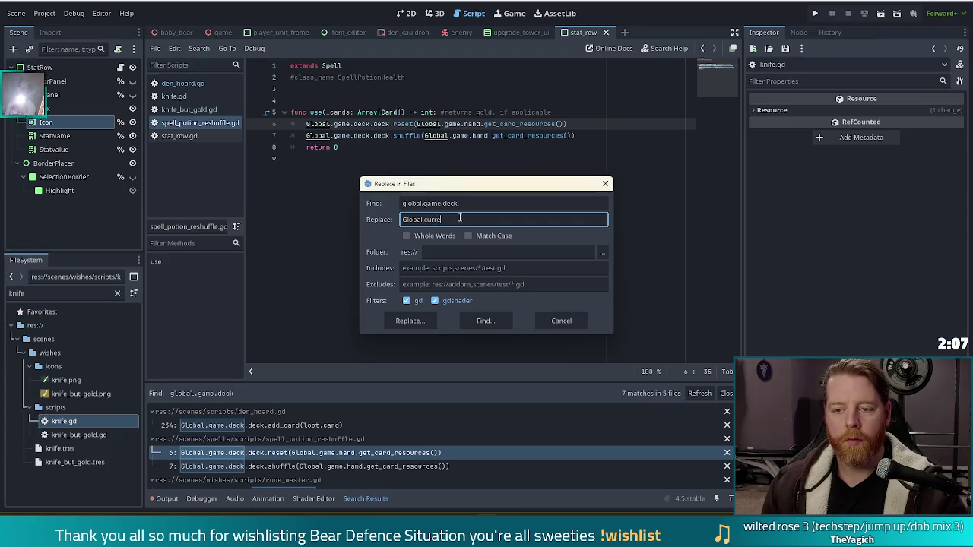
type("nt_")
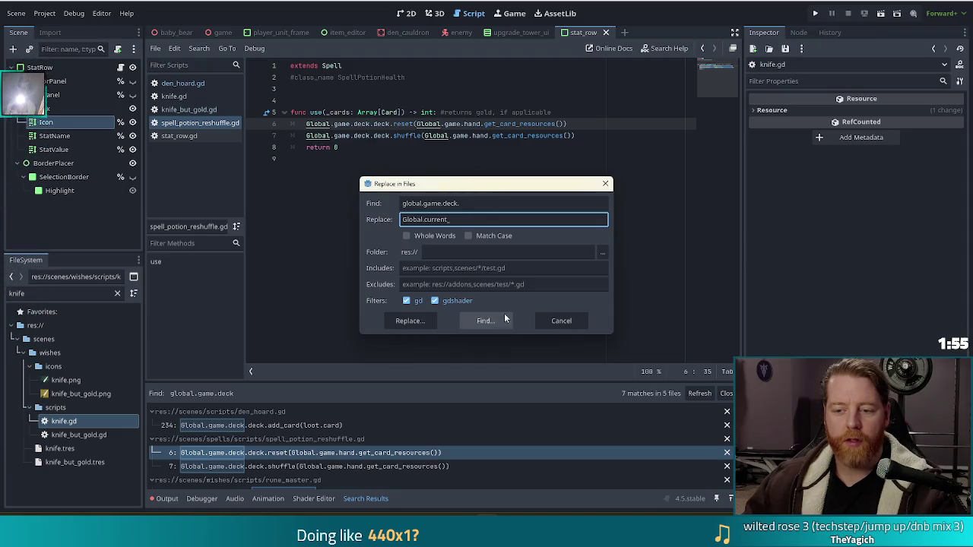
left_click(414, 323)
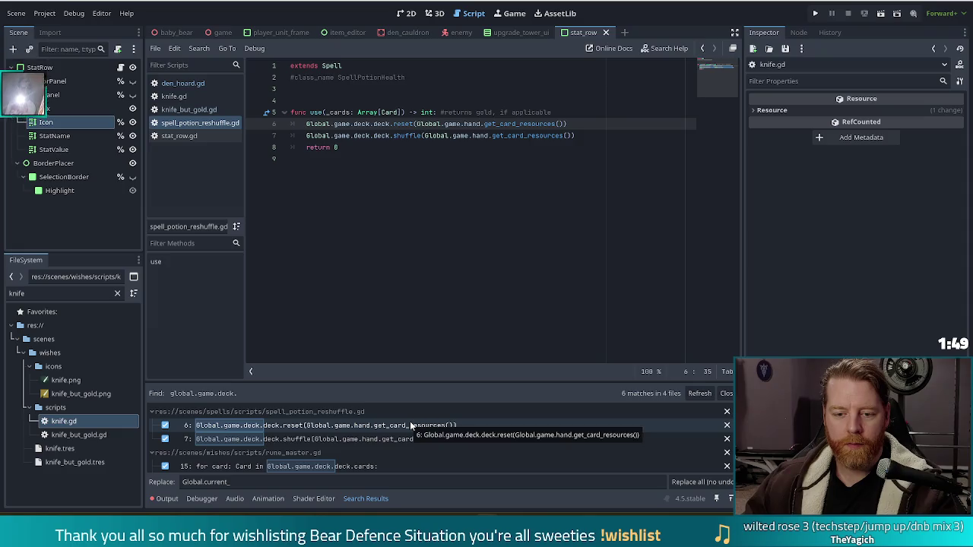
Replace all global.game.deck. matches with Global.current_, then open global.gd and save.
left_click(699, 483)
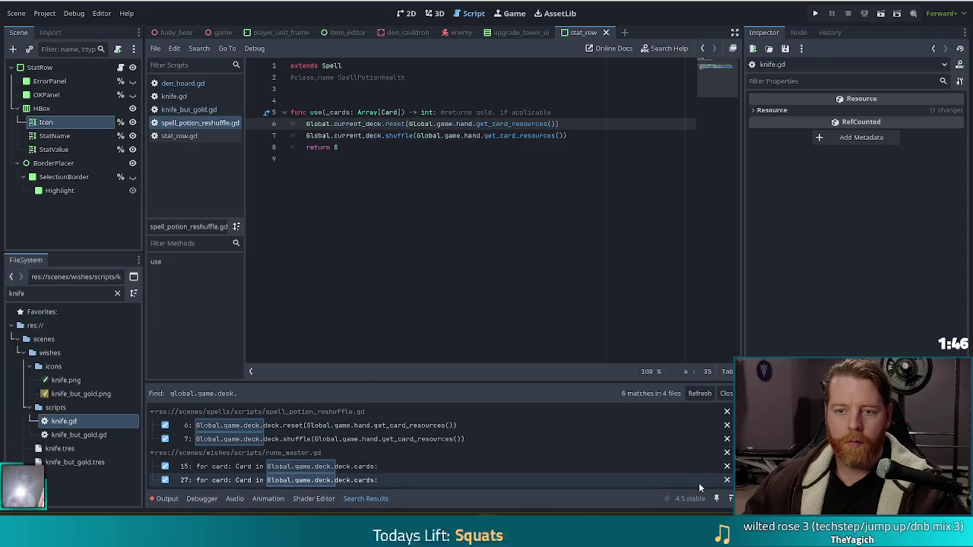
left_click(357, 124)
left_click(356, 124, "ctrl")
scroll(428, 213, "up", 10)
scroll(330, 439, "down", 3)
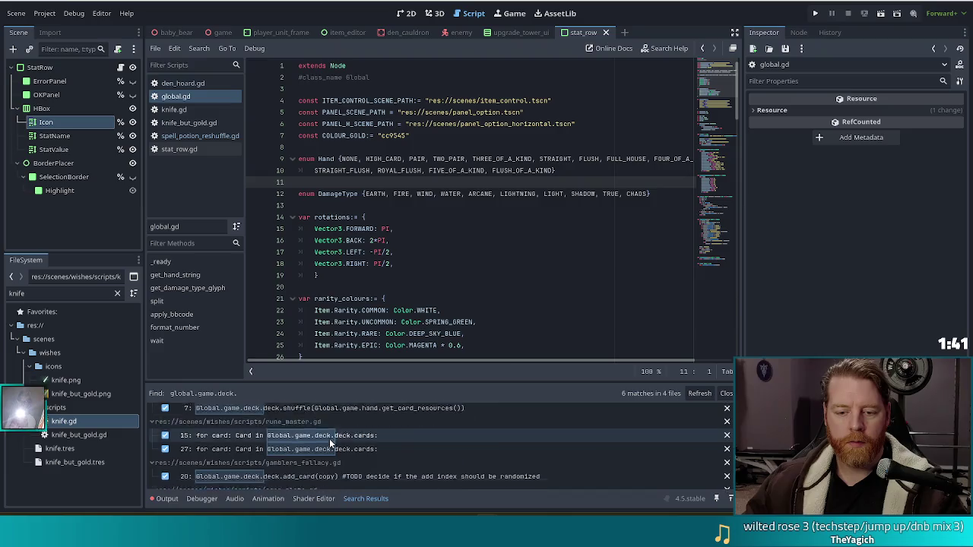
left_click(434, 159)
key("ctrl+s")
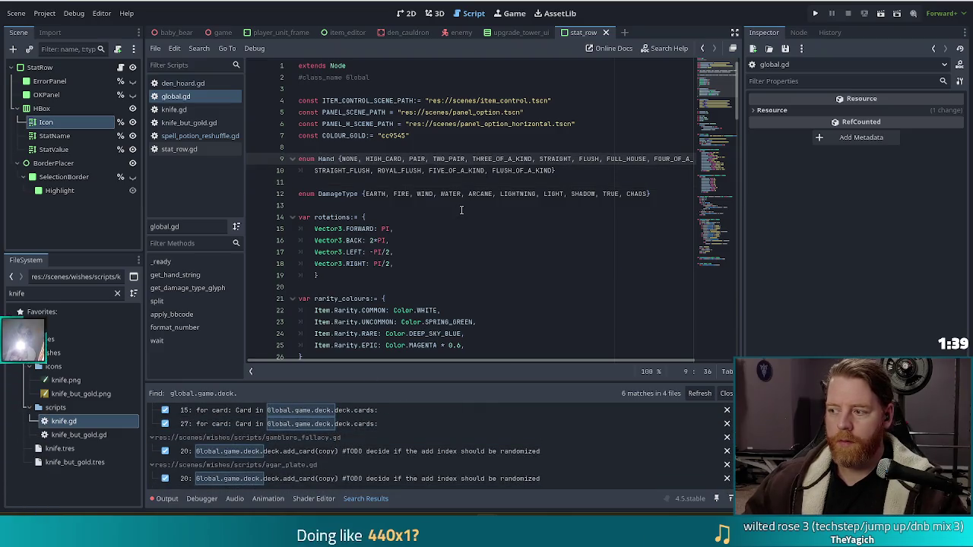
key("Left")
key("Left")
key("Left")
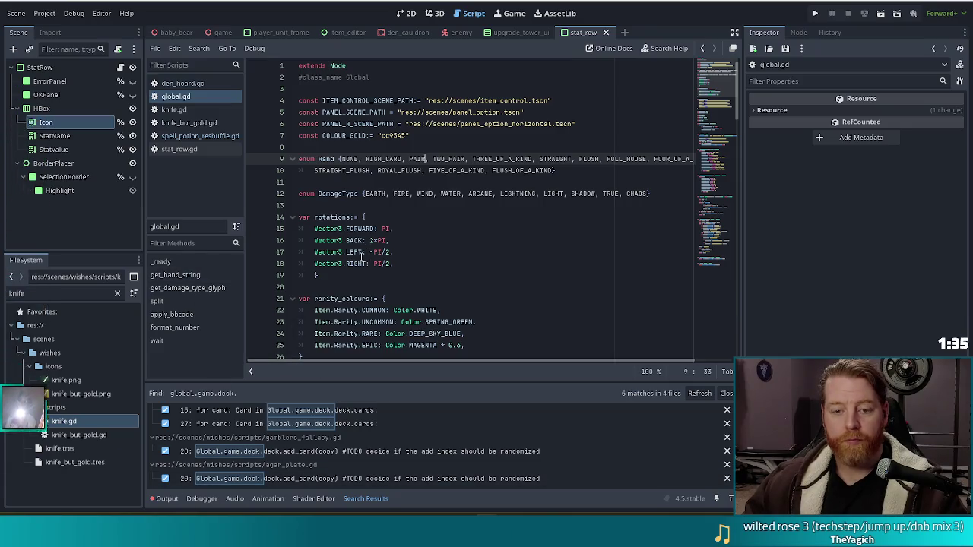
mouse_move(362, 254)
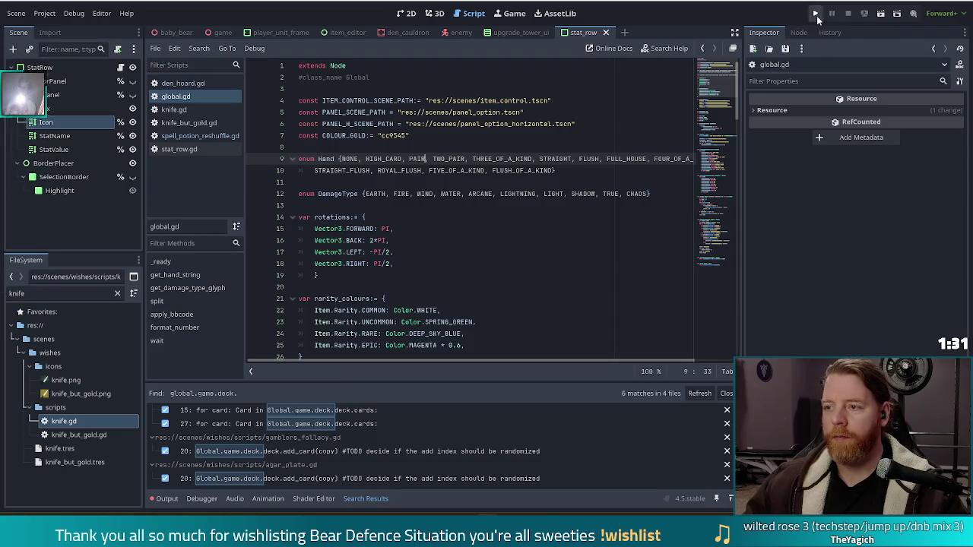
Run the game, start a new game, upgrade the Ballista Tower with the upgrade command, then quit.
key("F5")
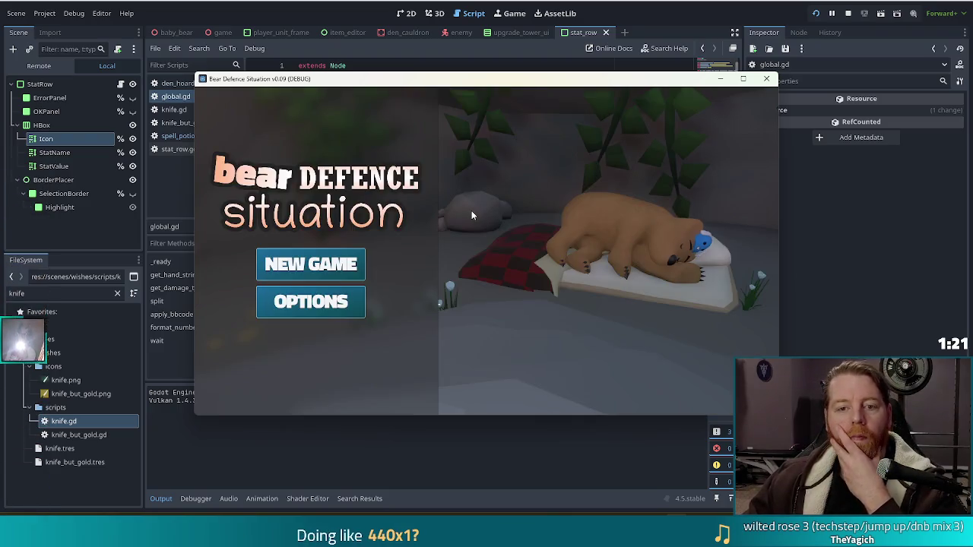
left_click(308, 260)
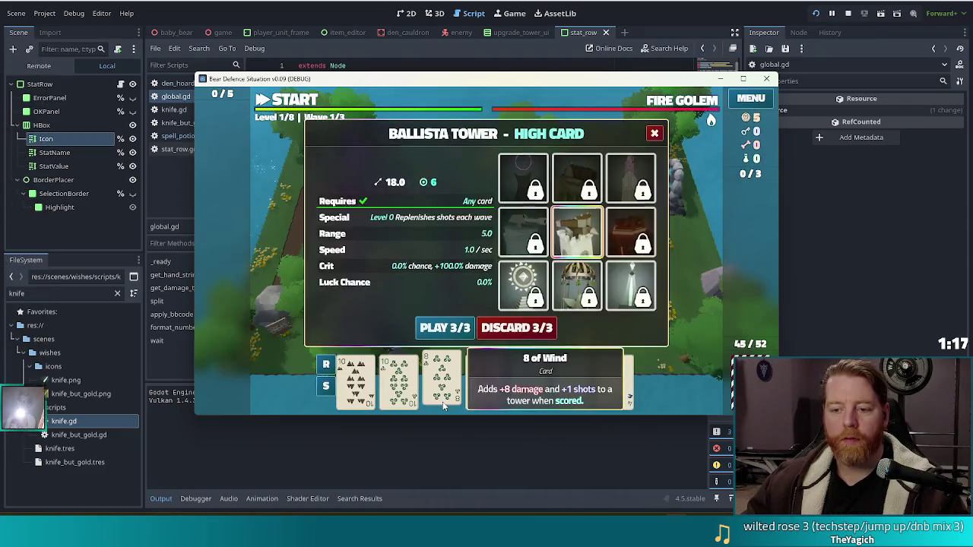
left_click(437, 367)
key("grave")
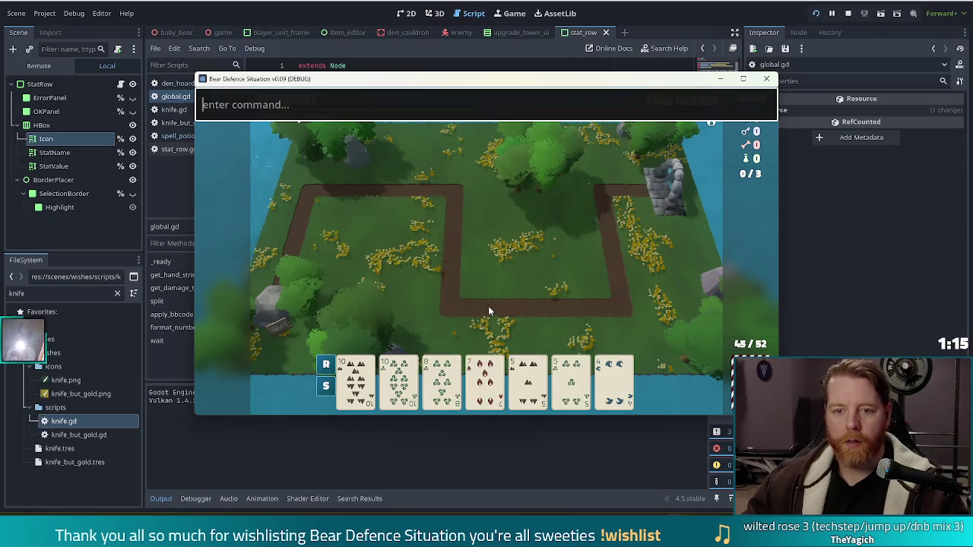
type("upgrade")
left_click(489, 305)
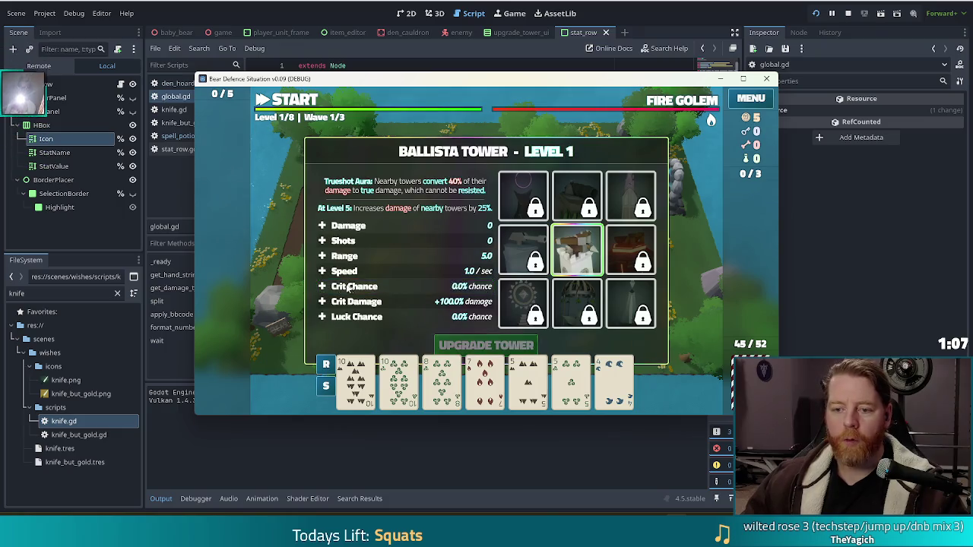
left_click(766, 79)
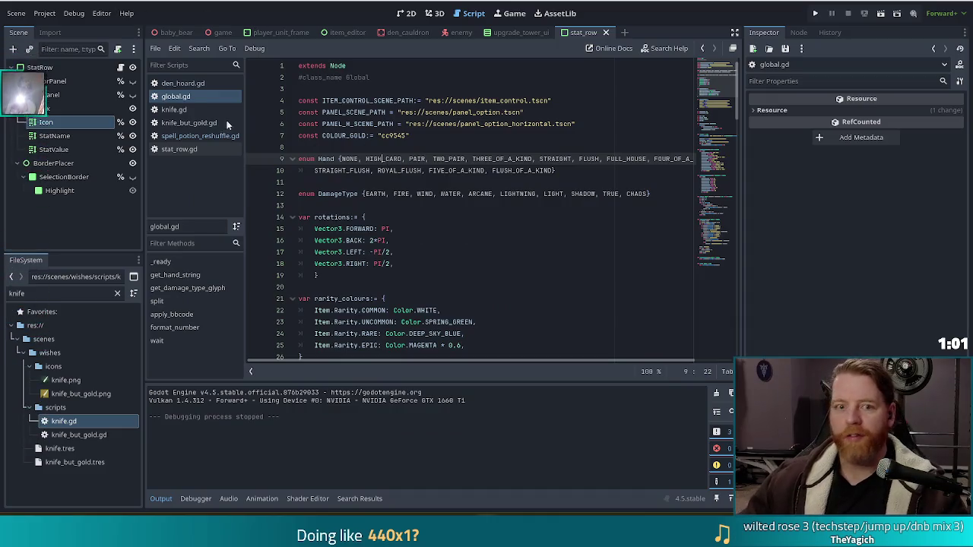
Set Application/Config/Version to 0.10 in Project Settings.
left_click(44, 13)
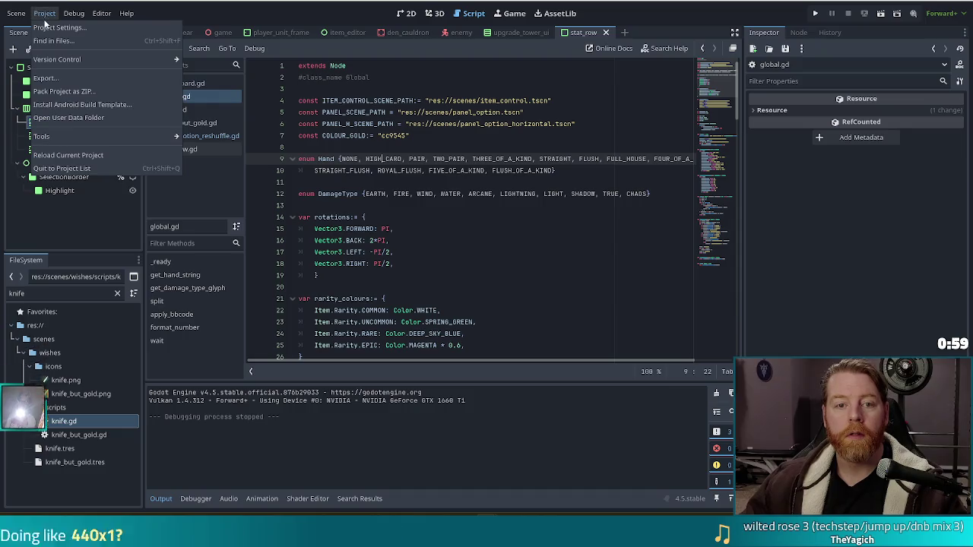
left_click(47, 27)
left_click(547, 138)
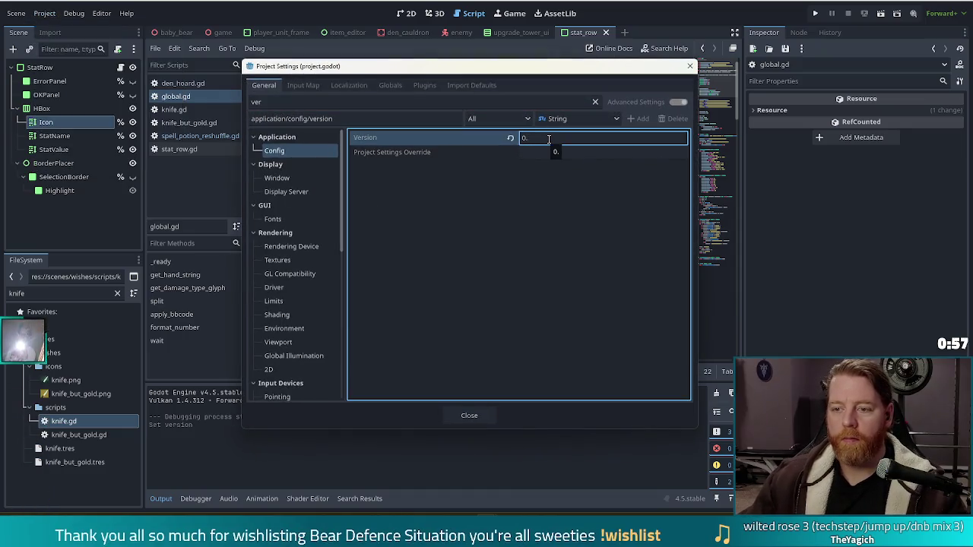
left_click(469, 416)
left_click(494, 171)
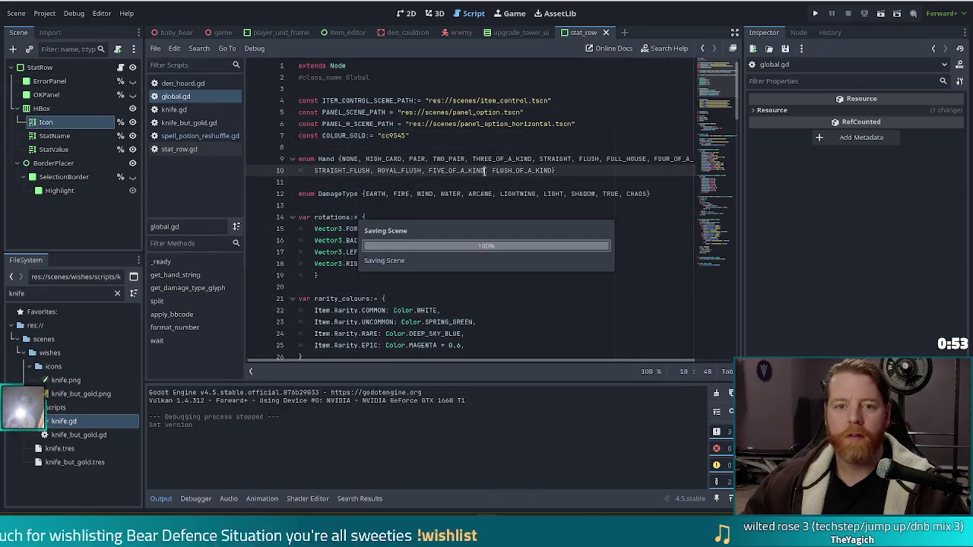
left_click(34, 15)
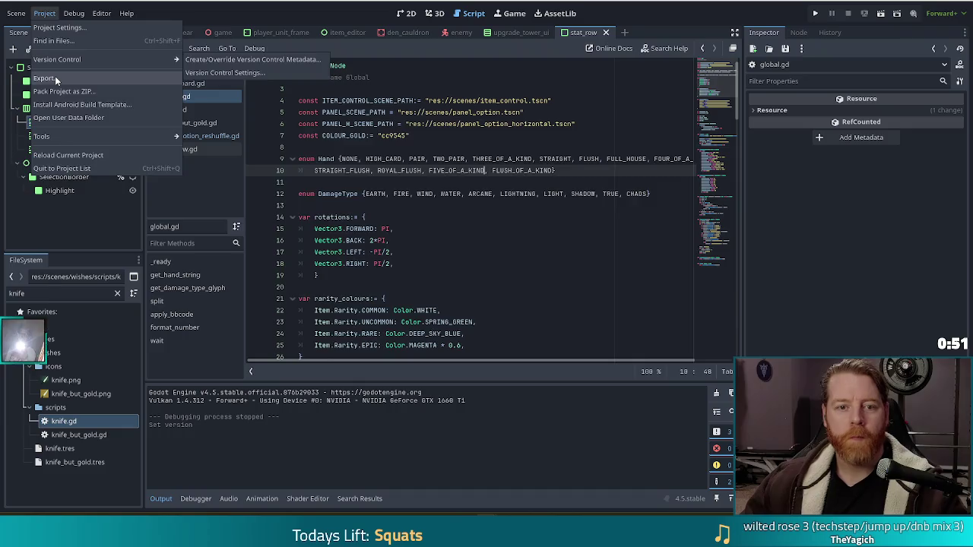
Export the Windows Desktop preset as td.exe, overwriting the existing build.
left_click(56, 81)
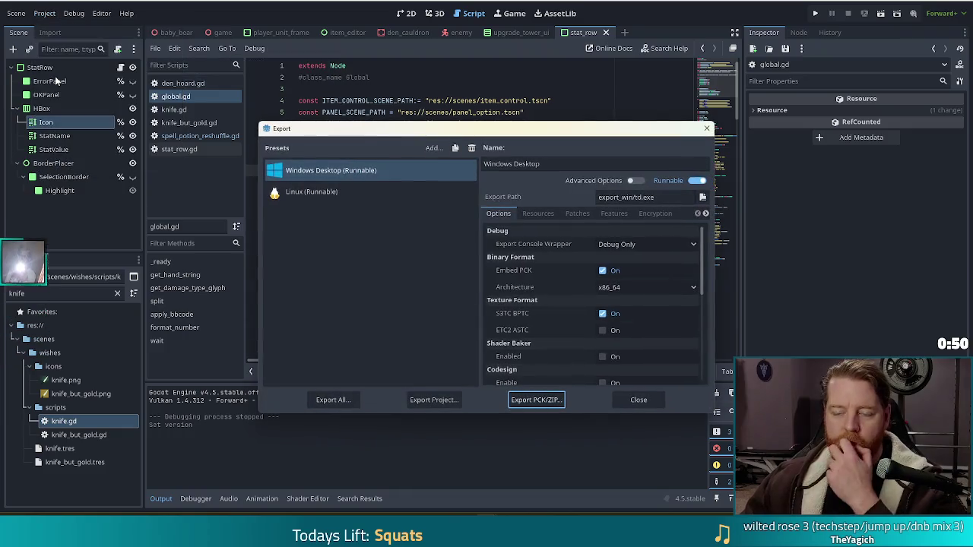
left_click(435, 399)
left_click(384, 428)
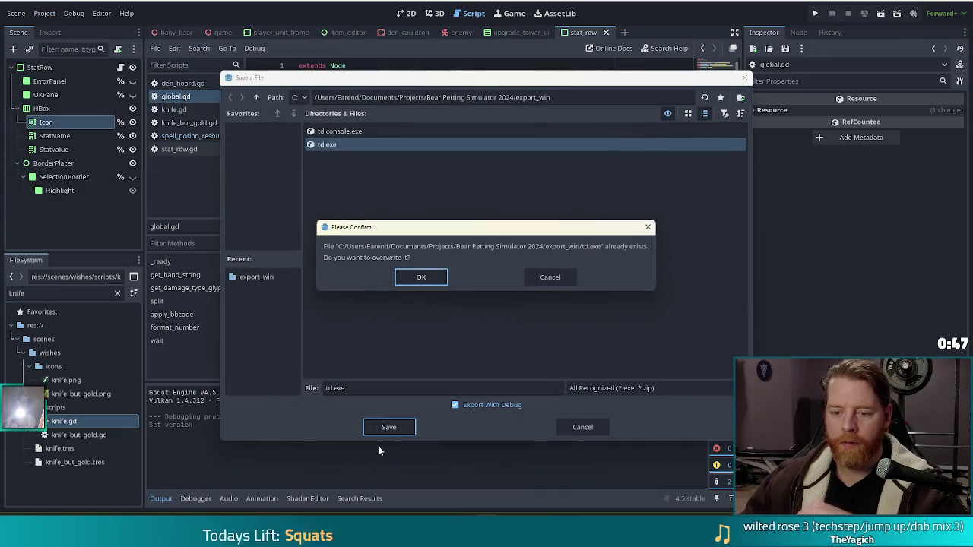
left_click(431, 275)
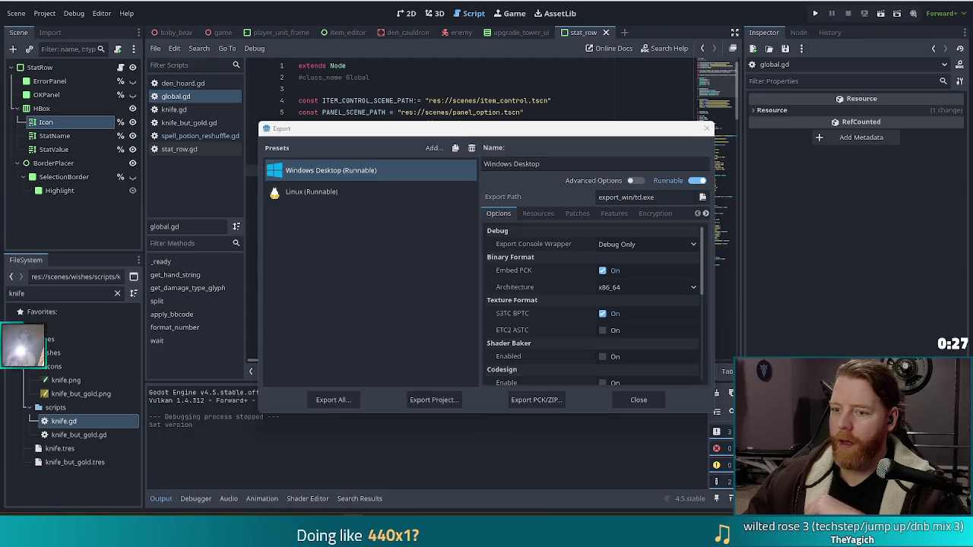
key("Escape")
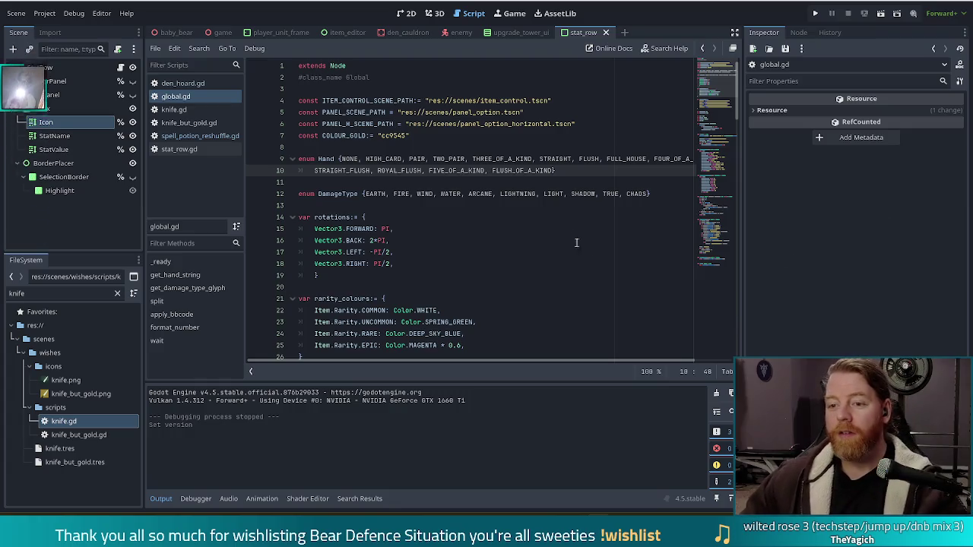
Close global.gd from the Scripts list, leaving spell_potion_reshuffle.gd shown.
left_click(521, 181)
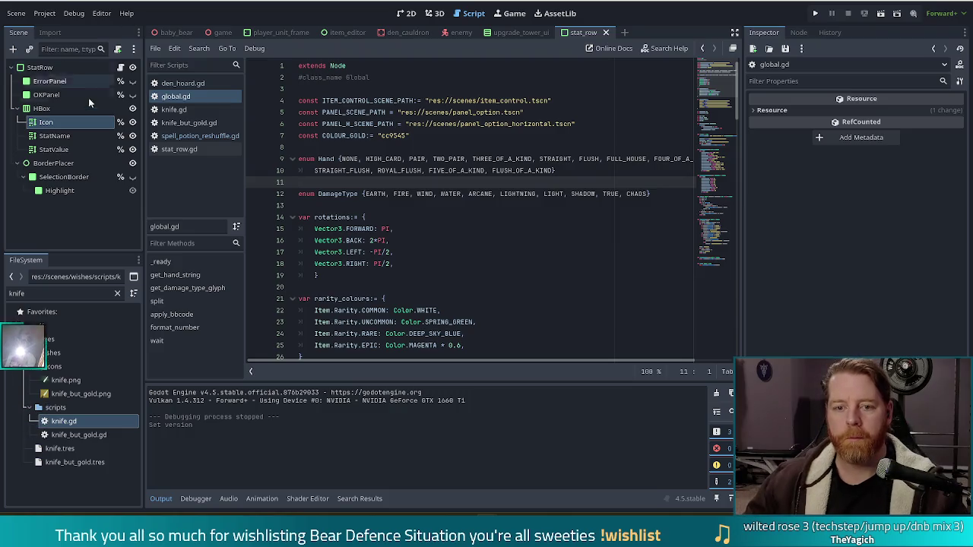
middle_click(175, 95)
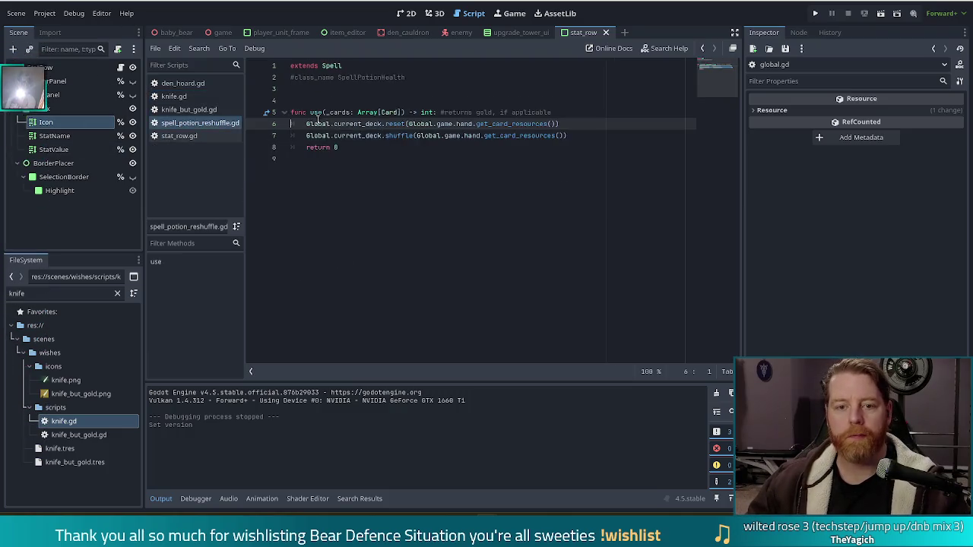
Close spell_potion_reshuffle.gd, knife_but_gold.gd and knife.gd, then view stat_row in 2D.
key("ctrl+w")
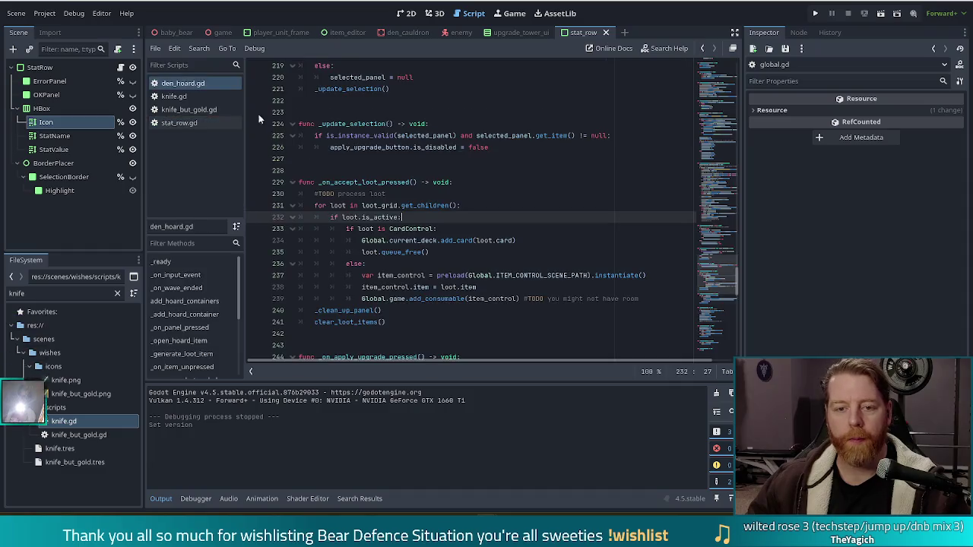
key("ctrl+w")
left_click(173, 96)
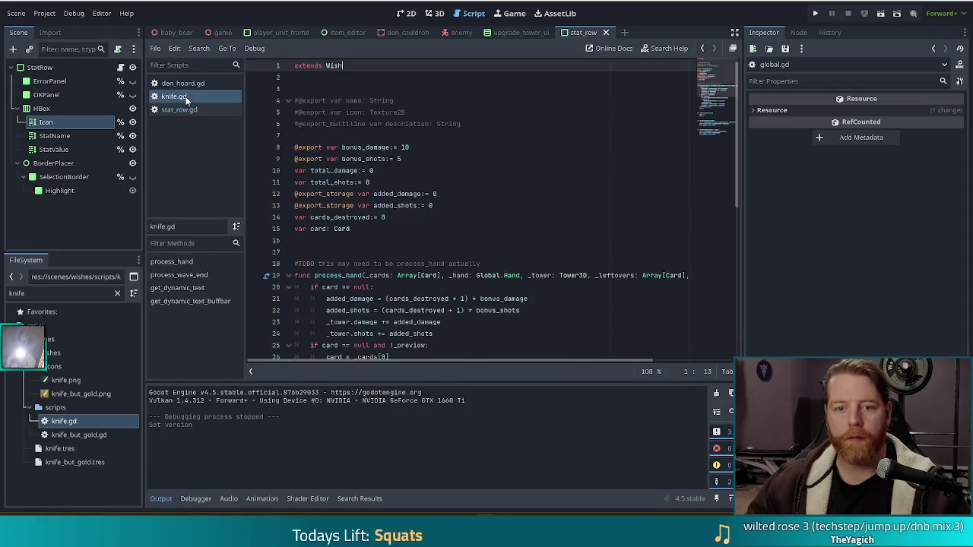
key("ctrl+w")
left_click(405, 13)
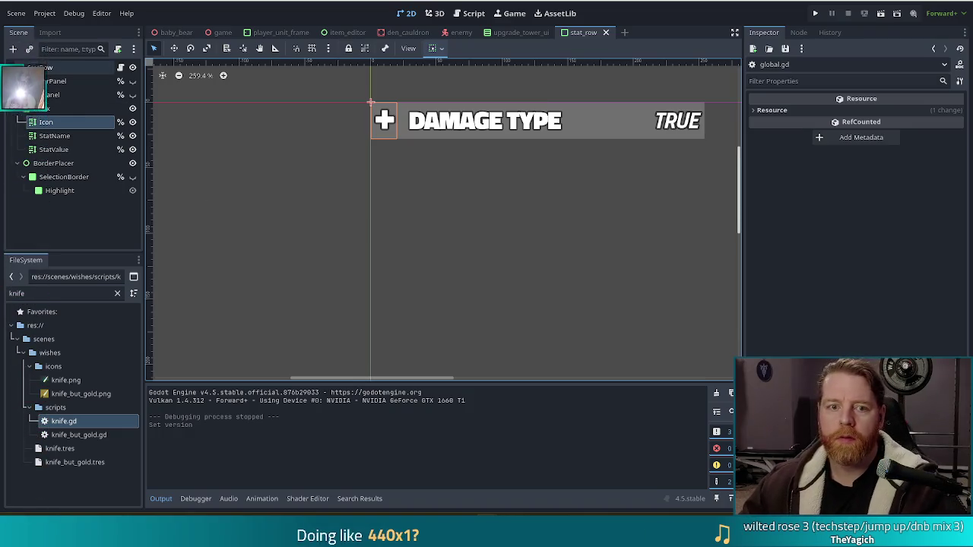
Add an AnimationPlayer node as a child of StatRow.
left_click(40, 67)
left_click(12, 49)
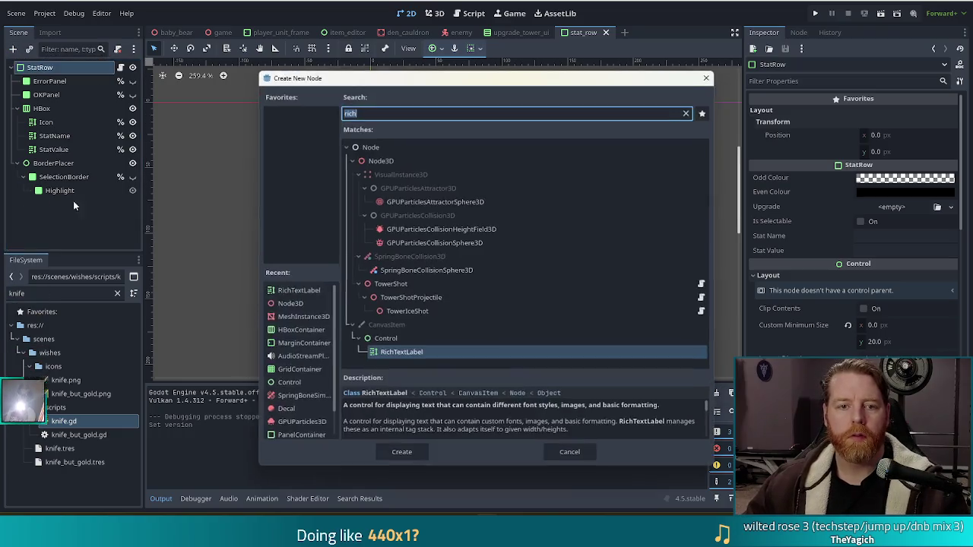
type("anim")
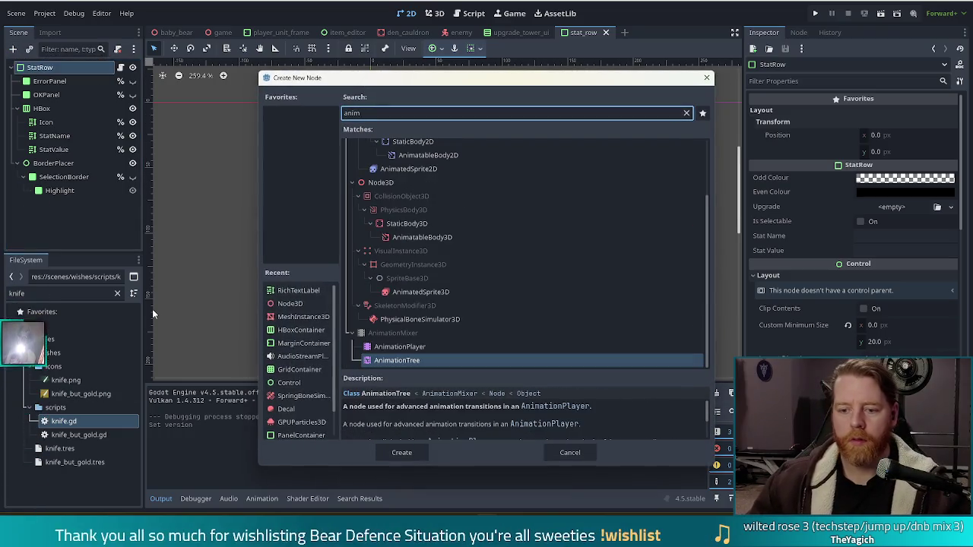
double_click(411, 347)
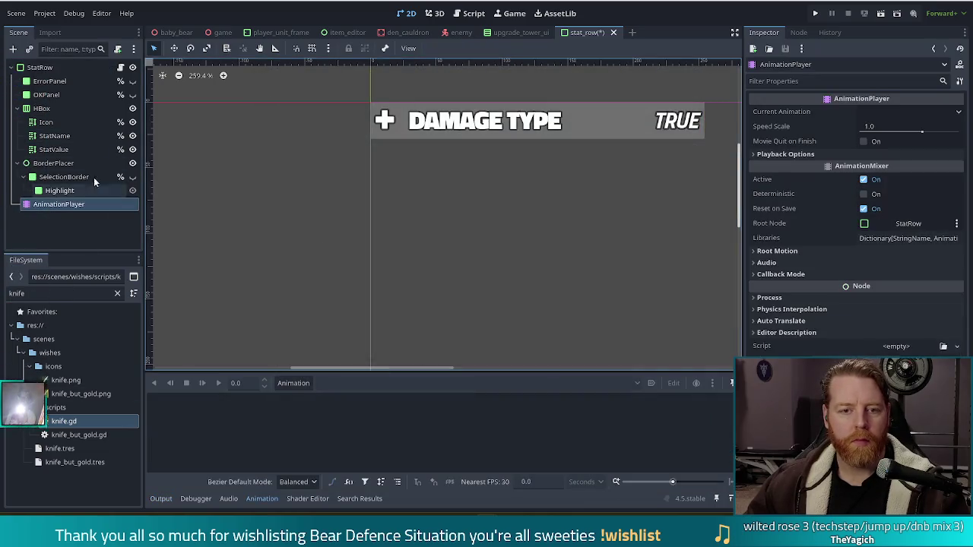
left_click(293, 383)
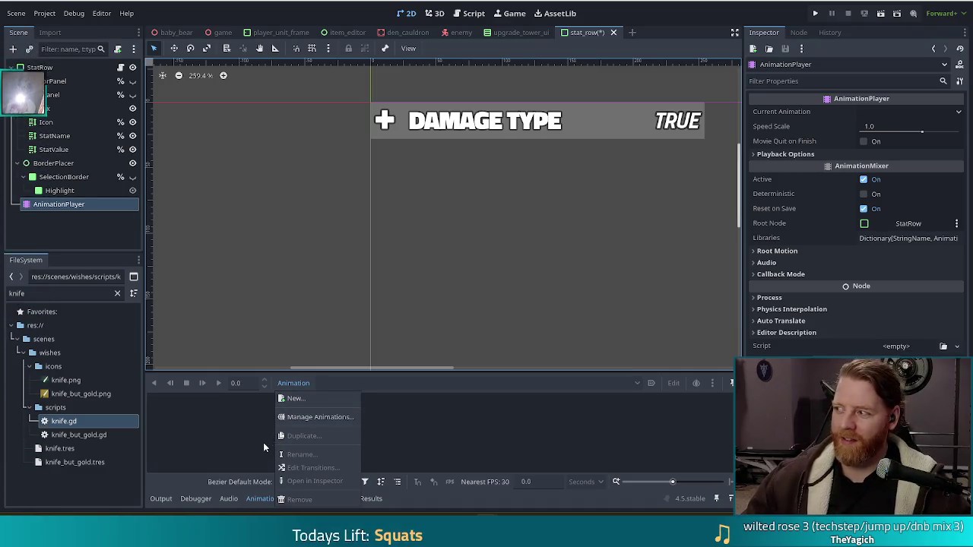
Create a new 1.0-second animation named 'glow' on the StatRow AnimationPlayer.
key("Escape")
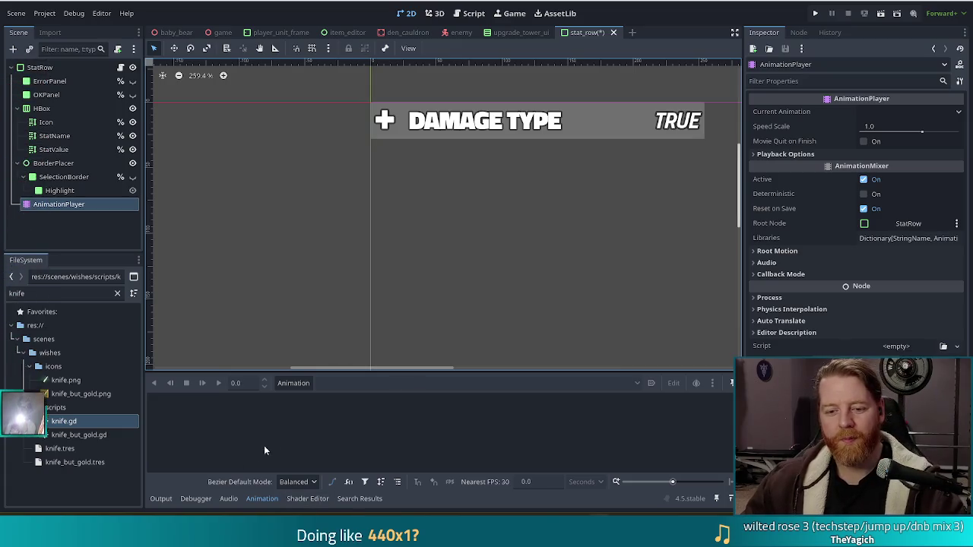
left_click(295, 384)
left_click(292, 398)
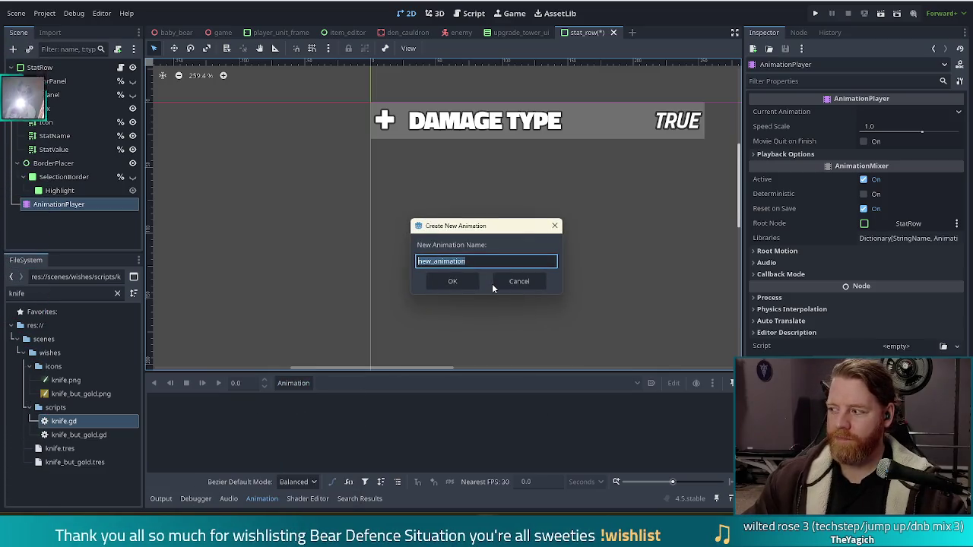
type("glow")
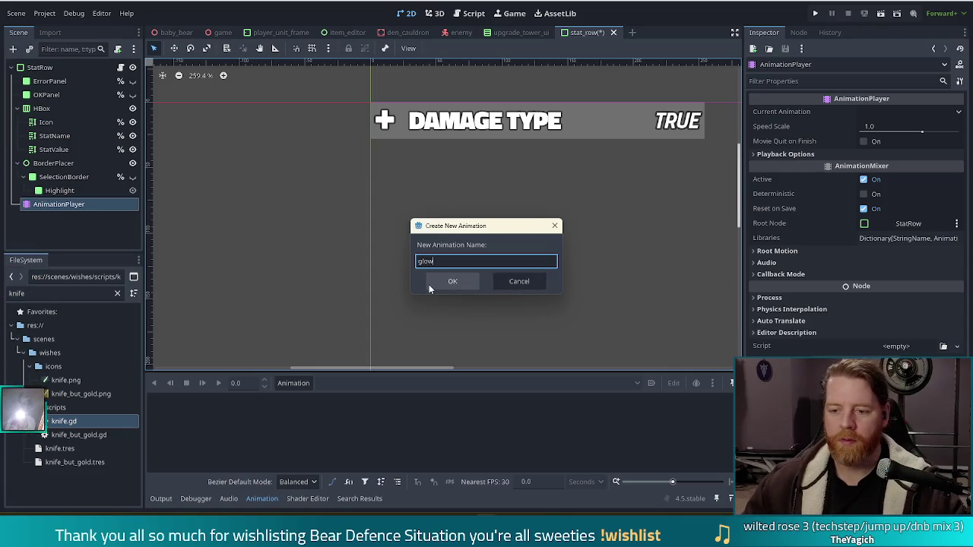
left_click(447, 281)
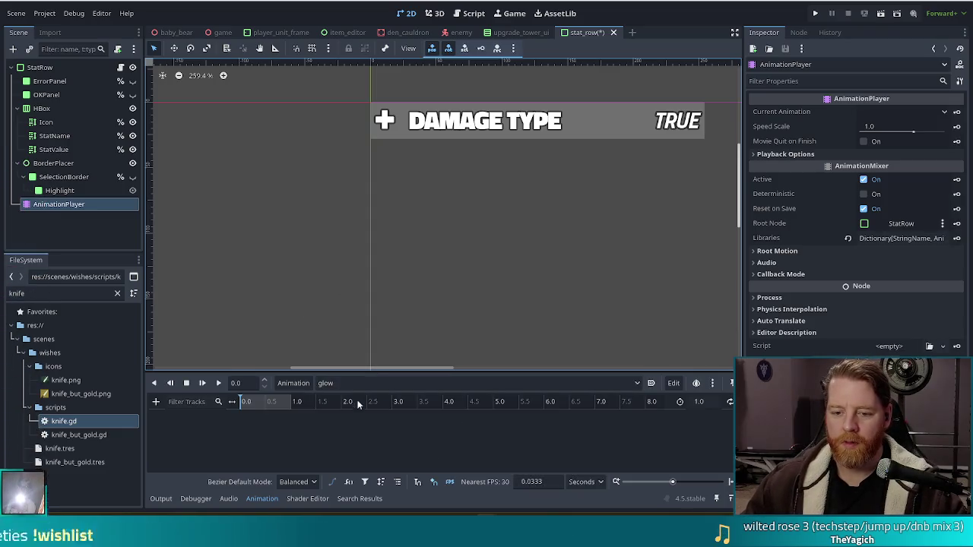
left_click(302, 386)
left_click(304, 395)
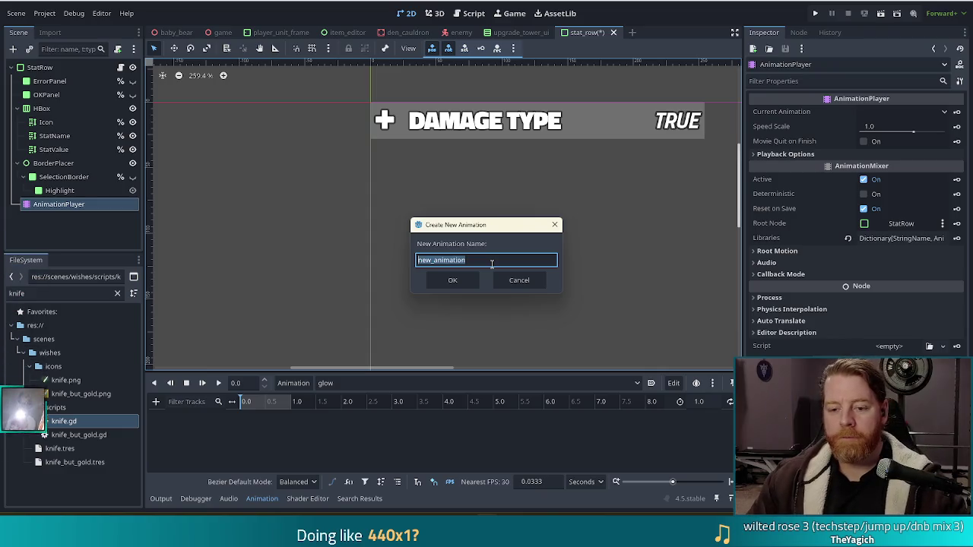
Add animations named 'select' and 'deselect' to the AnimationPlayer, then switch to the Chrome browser.
type("select")
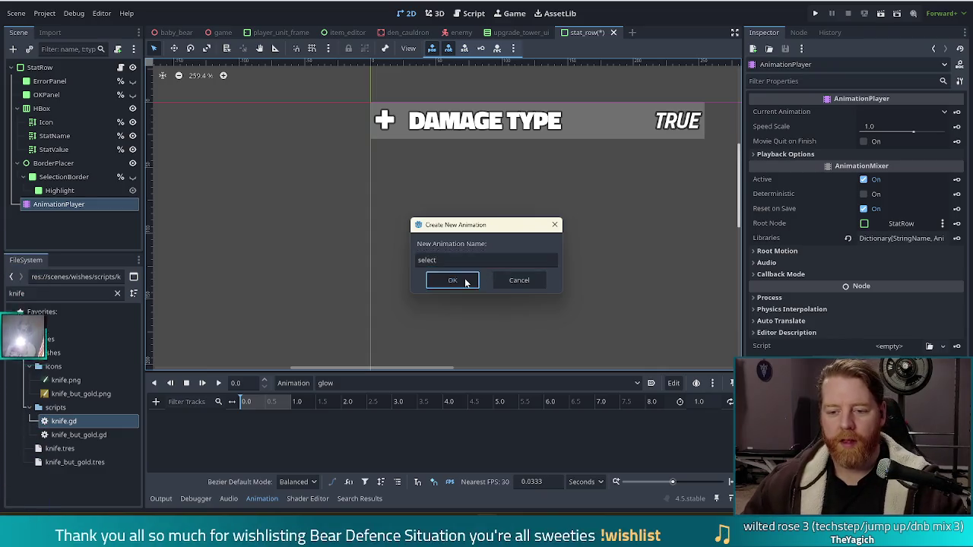
left_click(466, 281)
left_click(303, 383)
left_click(311, 396)
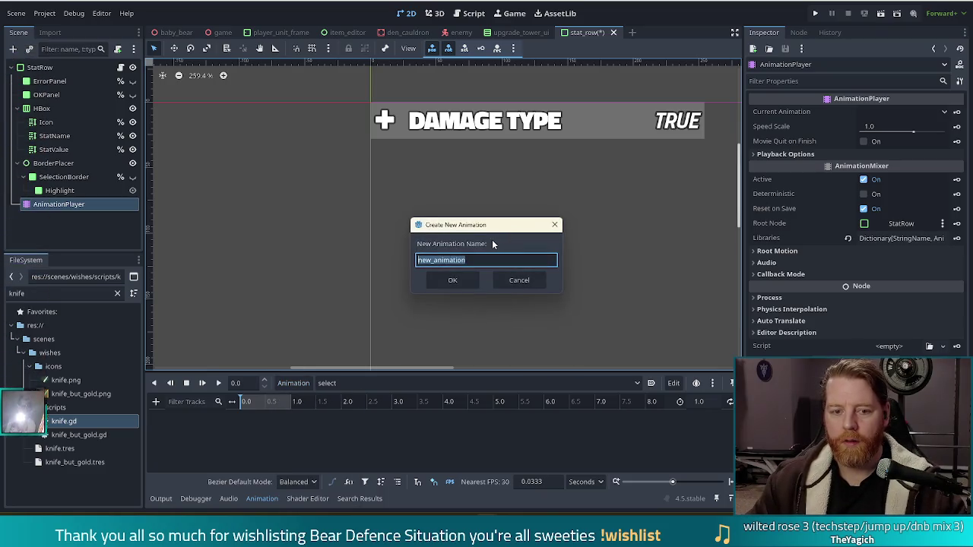
type("deselect")
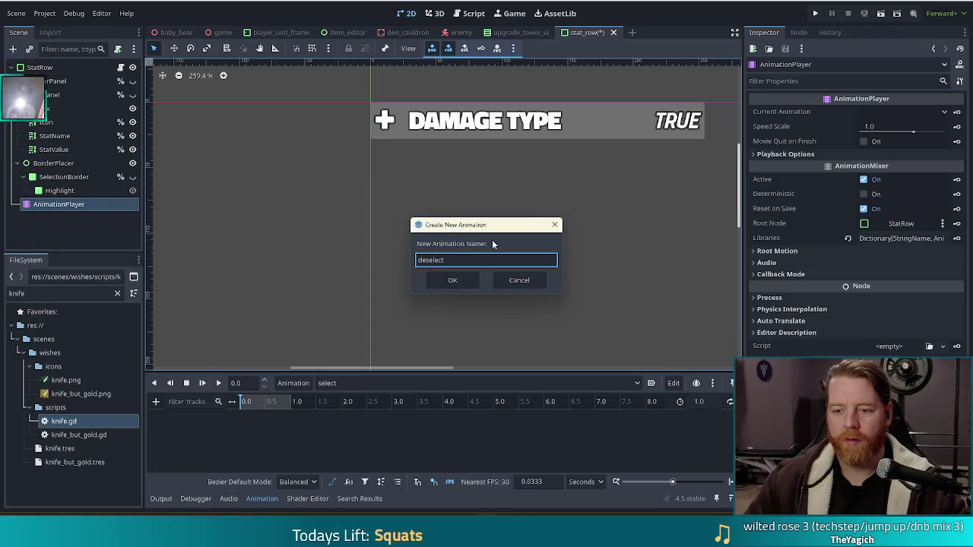
key("Return")
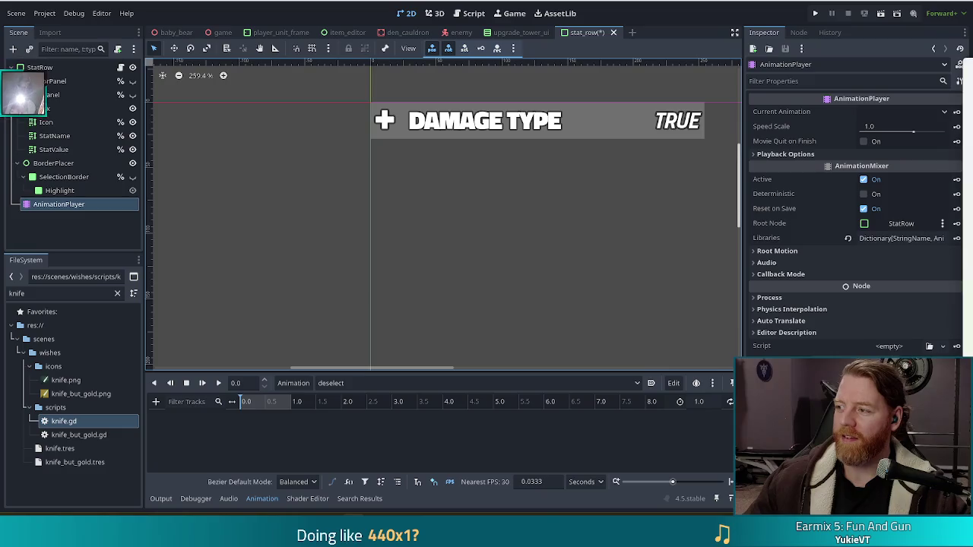
key("alt+Tab")
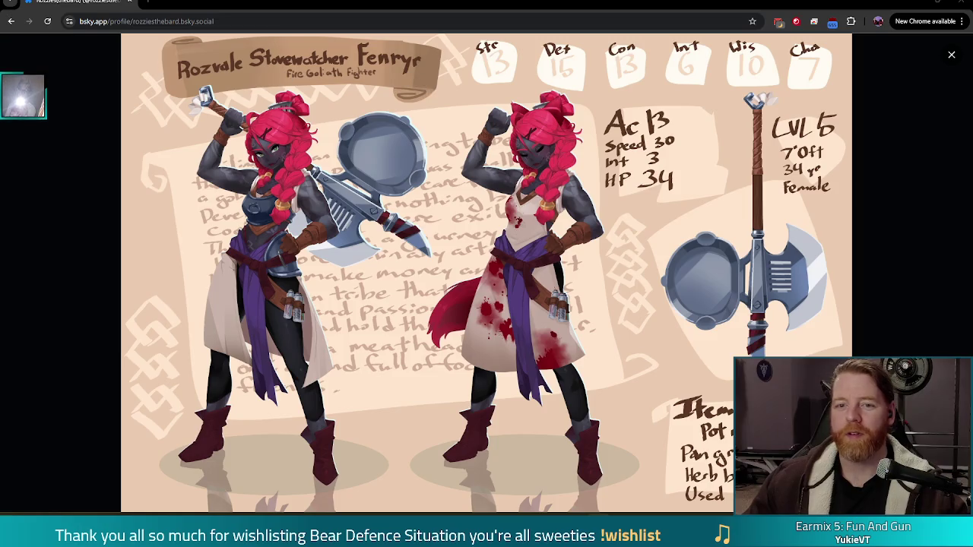
Drag the Chrome window down and right to reveal the Godot stat_row scene.
mouse_move(65, 2)
left_mouse_down()
mouse_move(74, 18)
mouse_move(163, 47)
mouse_move(120, 29)
mouse_move(972, 23)
left_mouse_up()
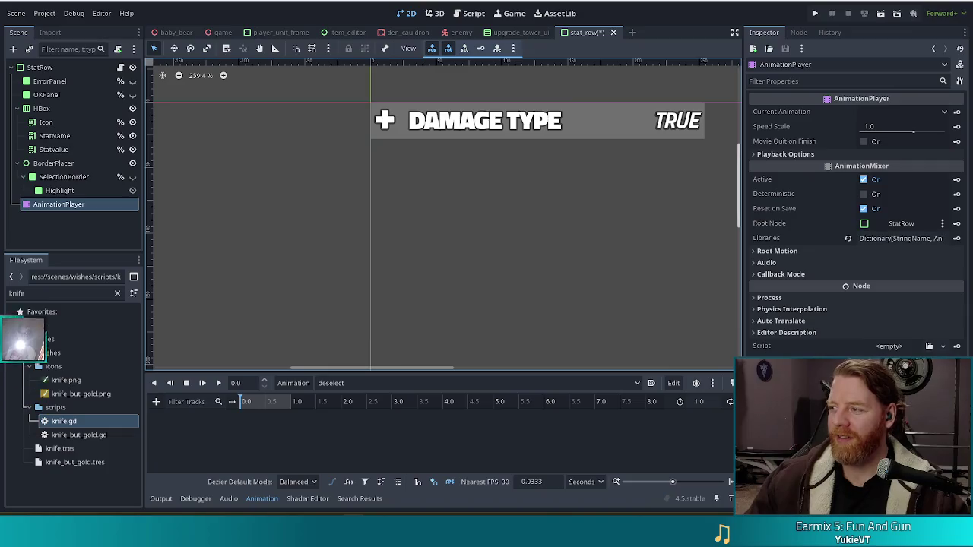